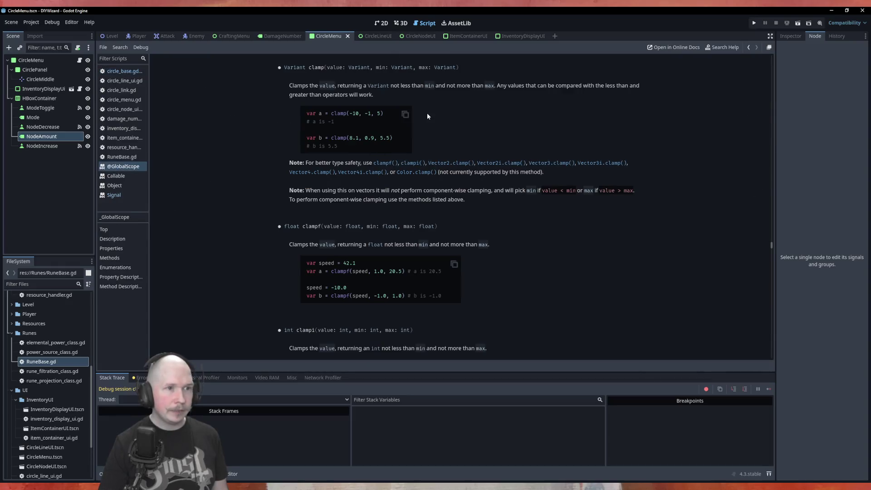
Step: Change the line 26 call to clamp(circle_size, 2, 20) and save circle_base.gd
left_click(122, 71)
left_click(254, 194)
key("BackSpace")
key("BackSpace")
key("Delete")
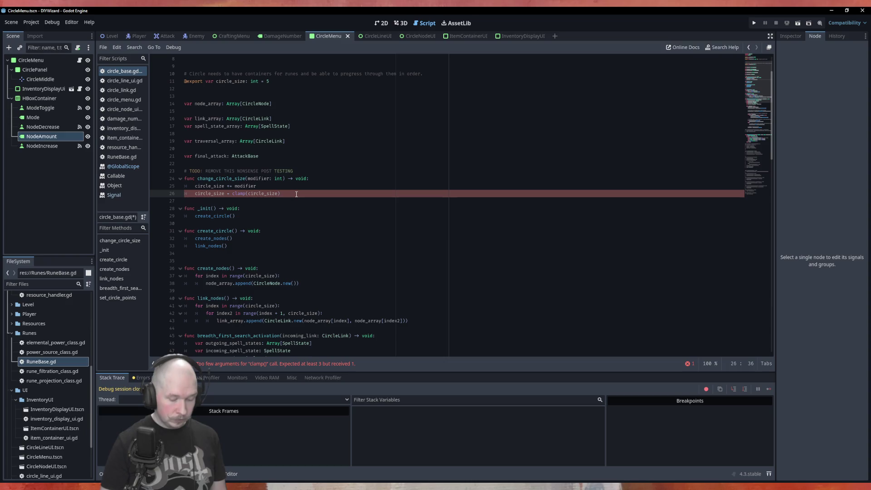
type(", 2,")
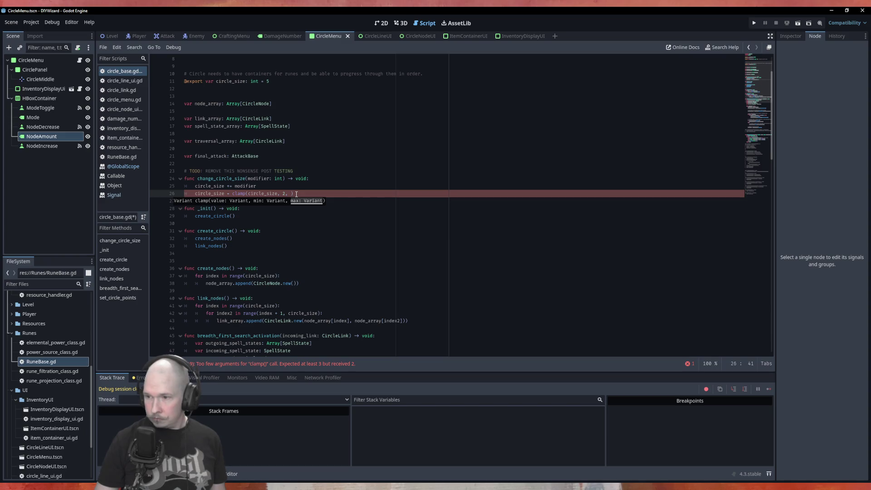
type("20")
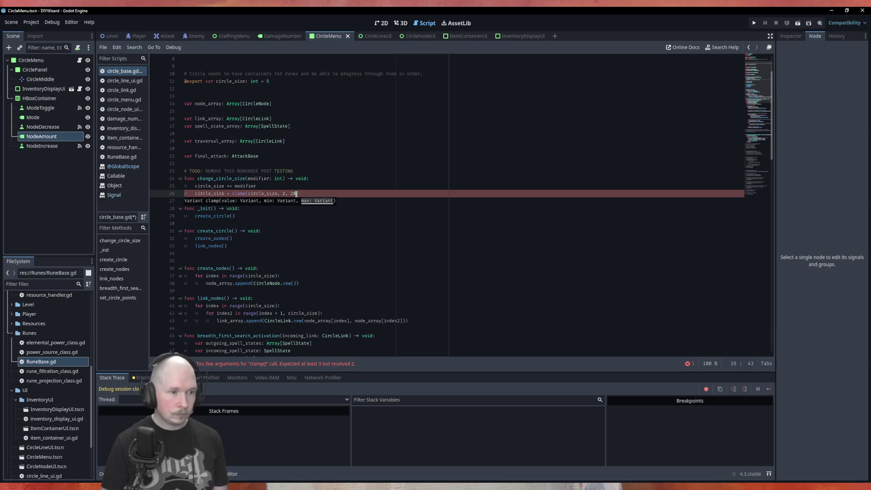
key("ctrl+s")
left_click(282, 183)
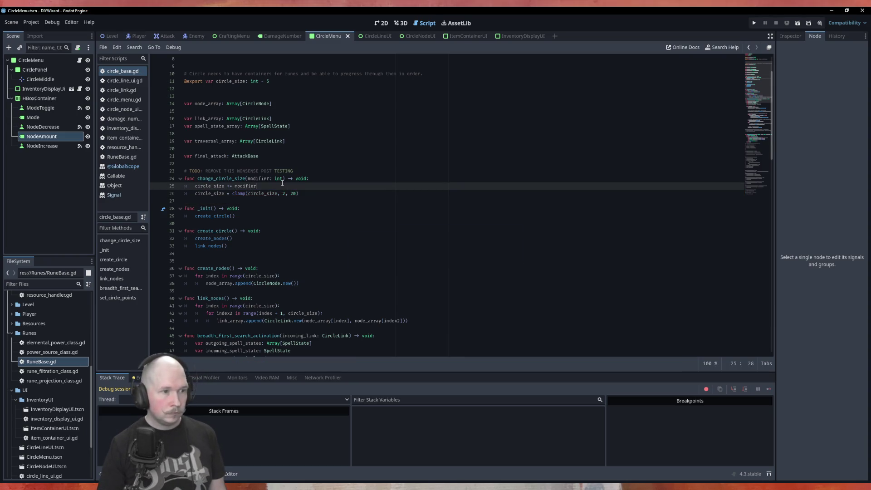
left_click(122, 168)
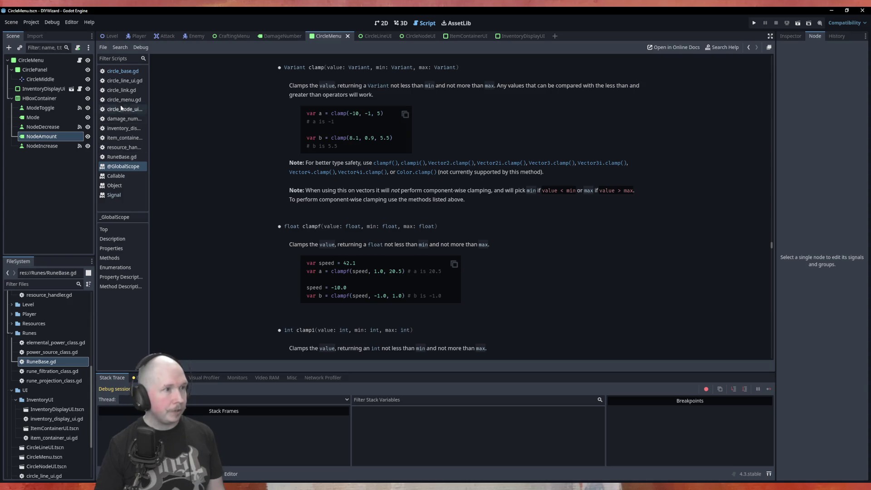
left_click(129, 72)
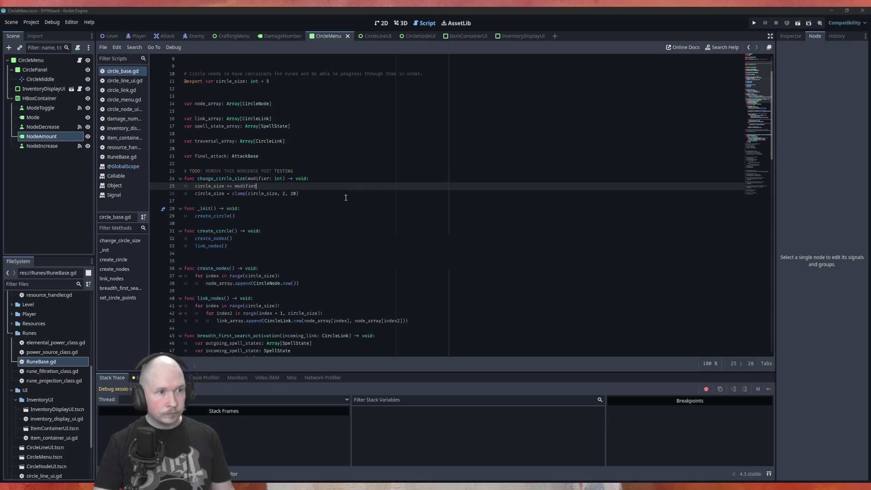
key("F6")
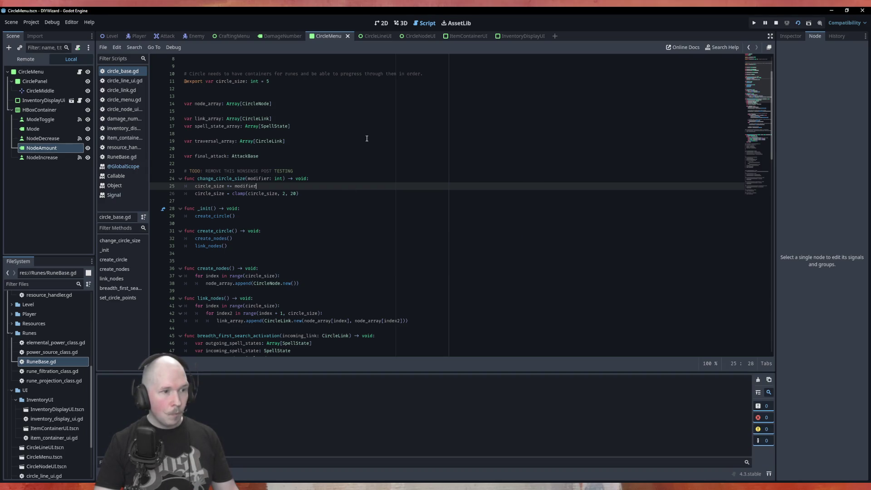
Step: Lower the node count in the running game, view the crash at line 48 of draw_links, and stop it
left_click(374, 146)
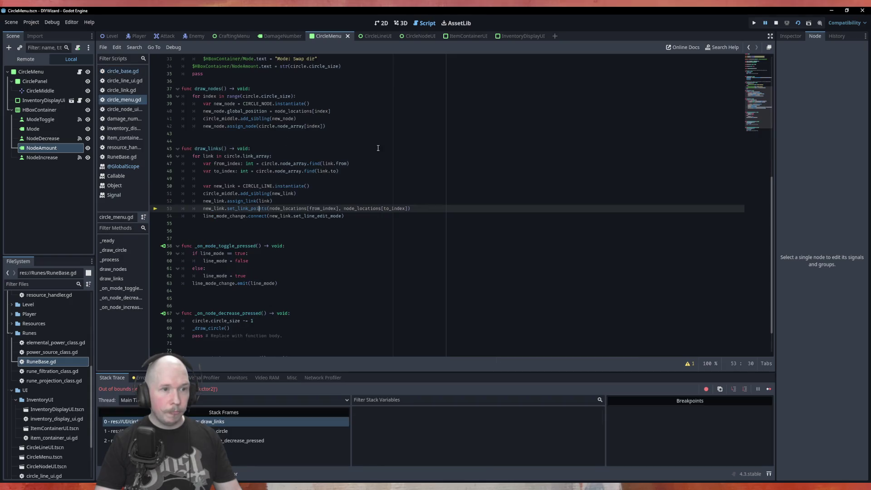
left_click(367, 174)
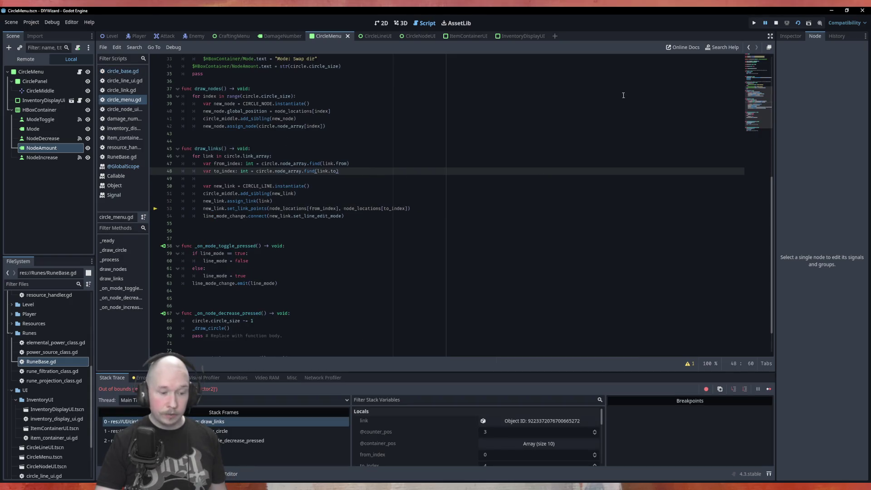
key("F8")
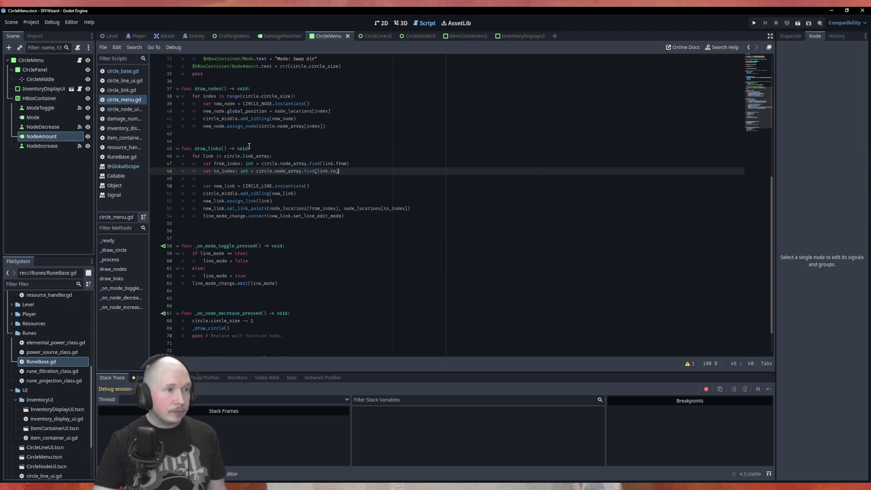
Step: Add create_circle() after the clamp line, save, rerun the scene and lower the node count
left_click(122, 71)
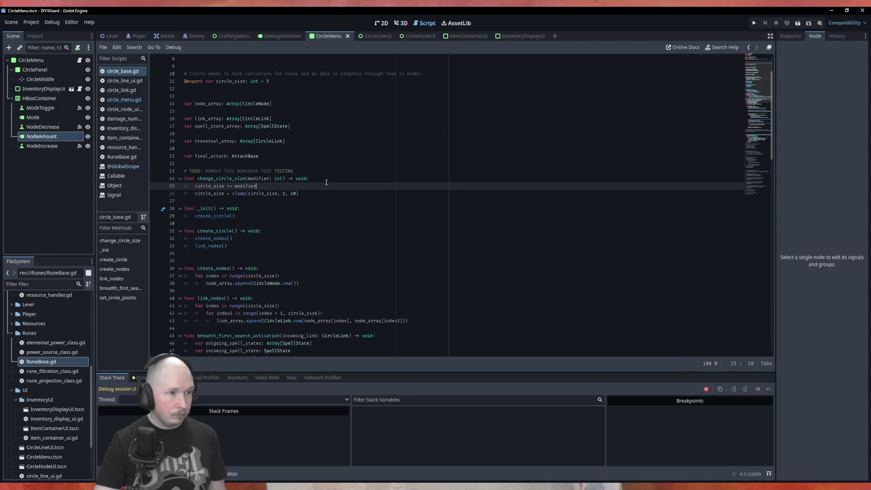
left_click(316, 193)
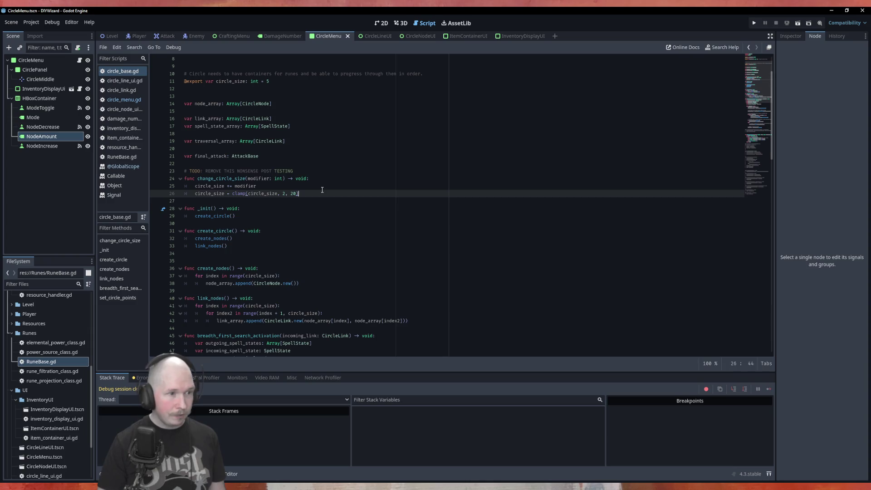
key("Return")
type("crea")
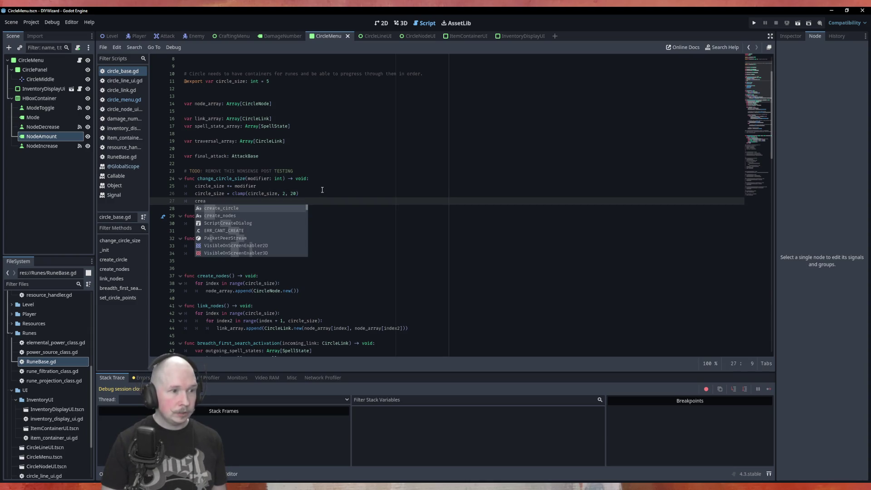
key("Return")
key("ctrl+s")
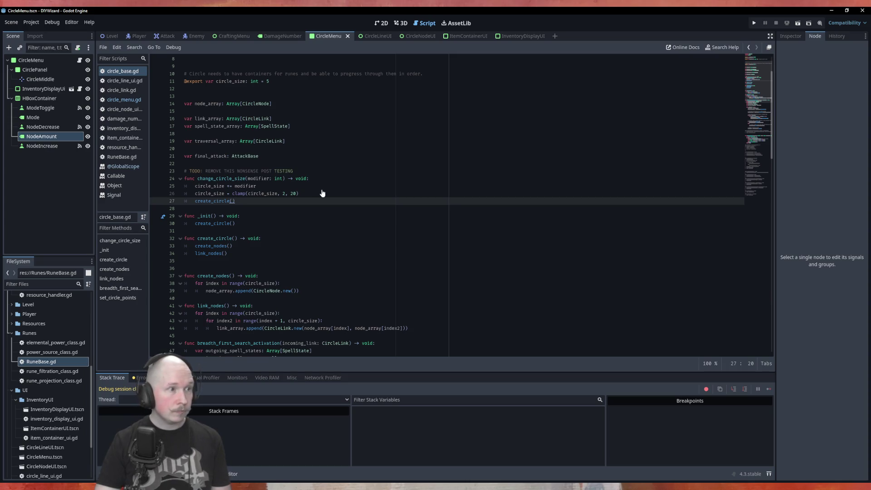
key("F5")
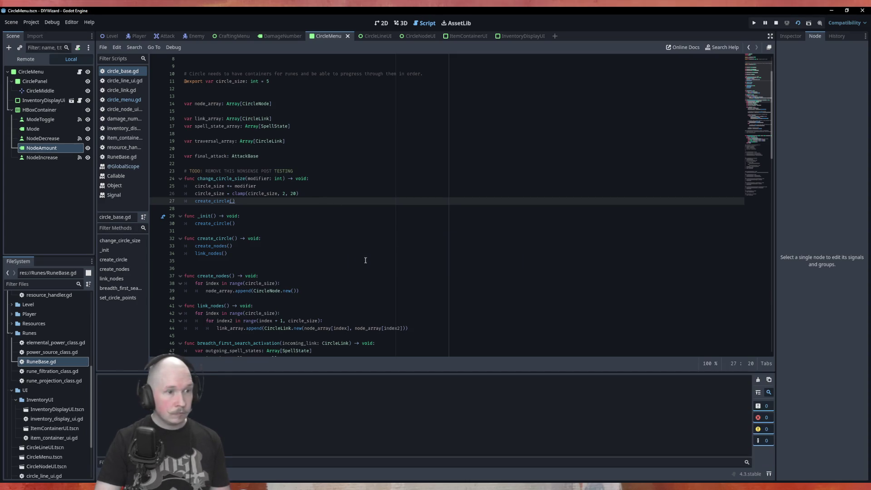
left_click(377, 146)
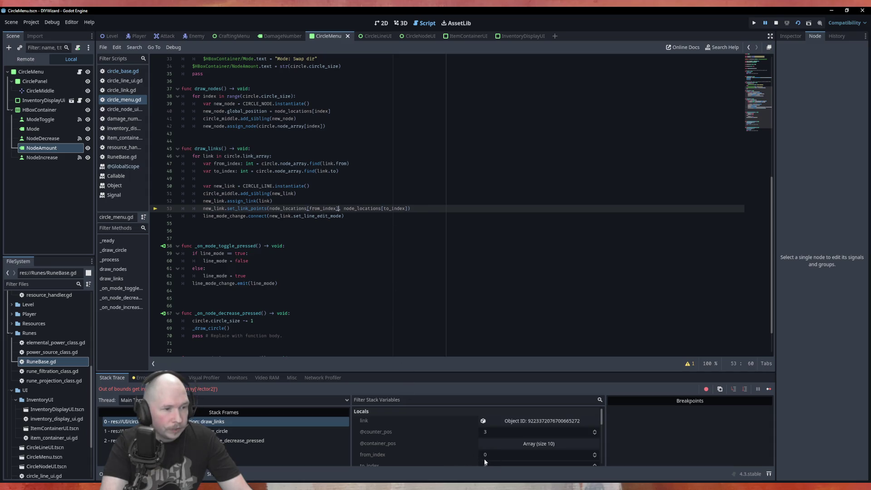
Step: Scroll through the draw_links crash's Stack Variables, stop the session and return to circle_base.gd
scroll(447, 450, "down", 1)
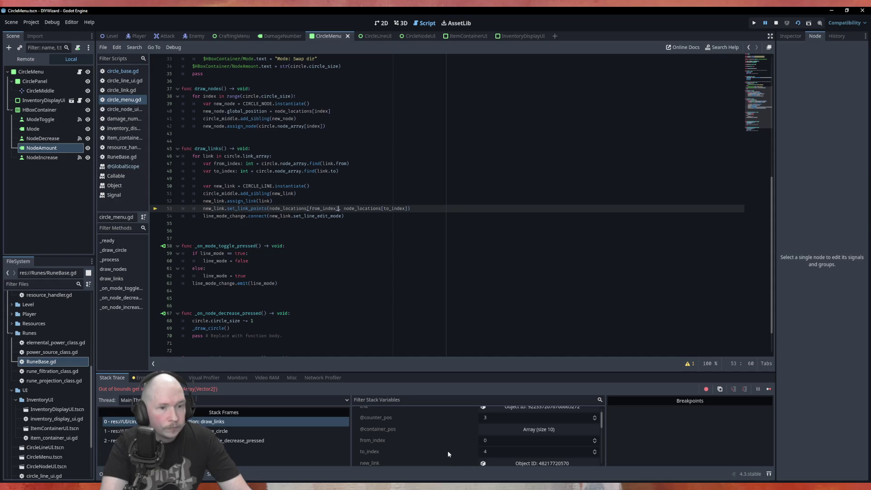
scroll(447, 450, "down", 1)
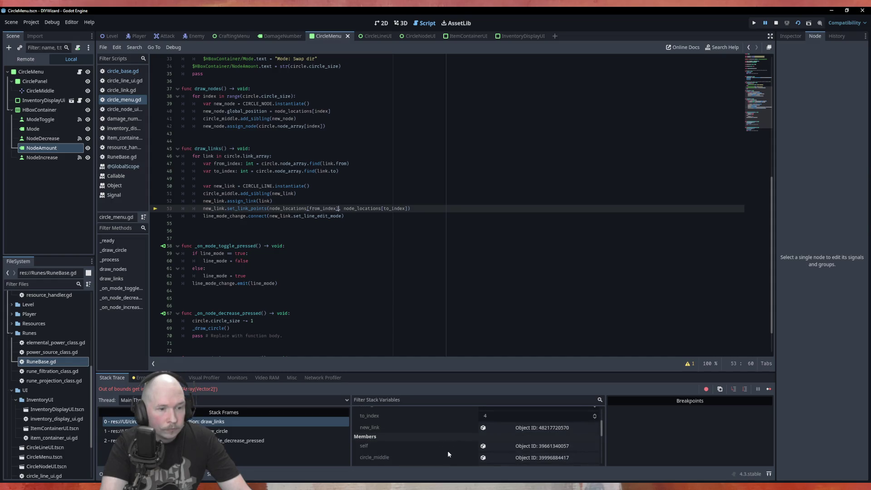
scroll(411, 451, "up", 3)
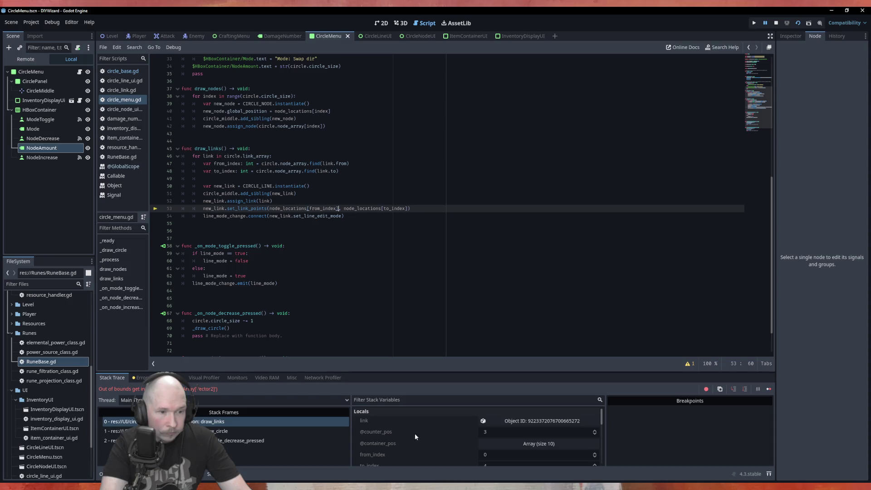
scroll(432, 427, "down", 5)
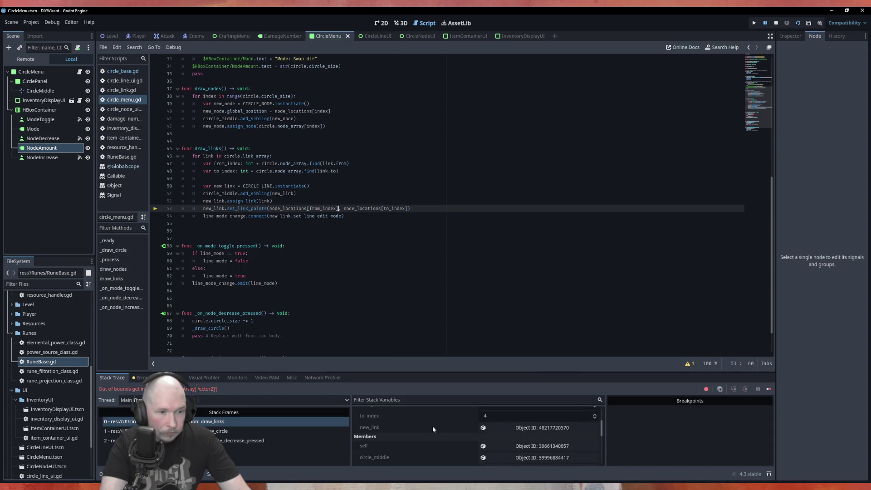
scroll(432, 429, "down", 1)
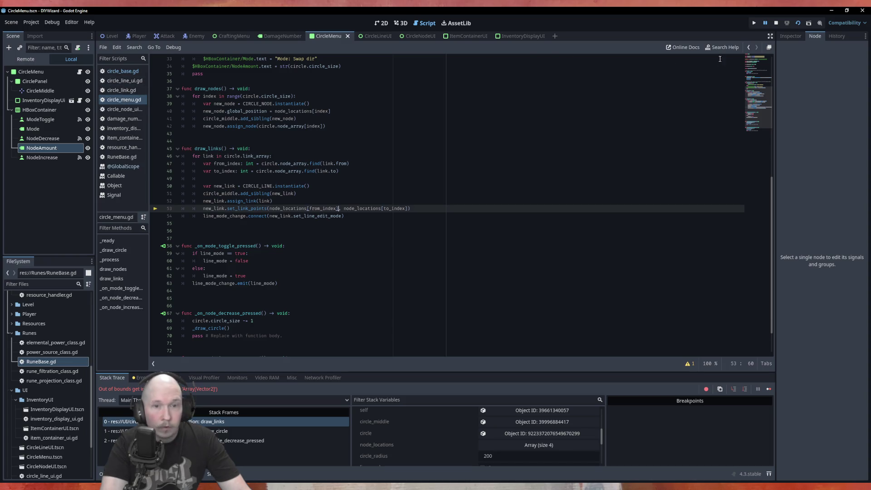
key("F8")
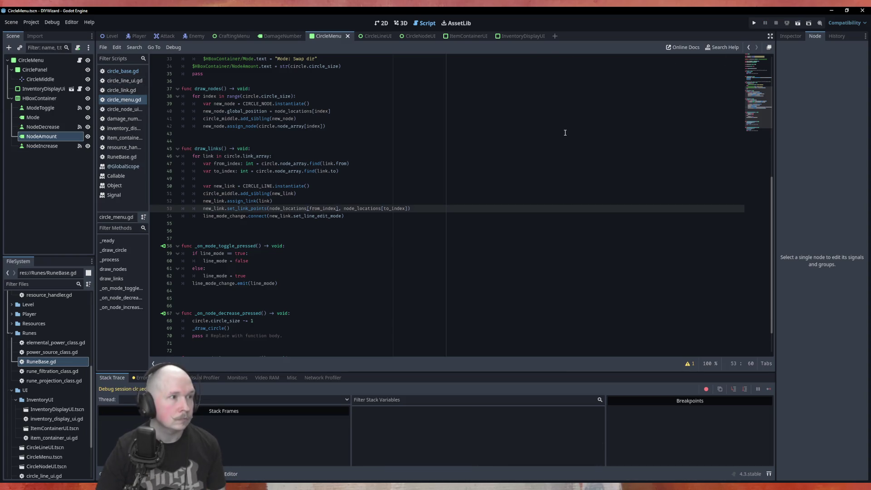
left_click(122, 72)
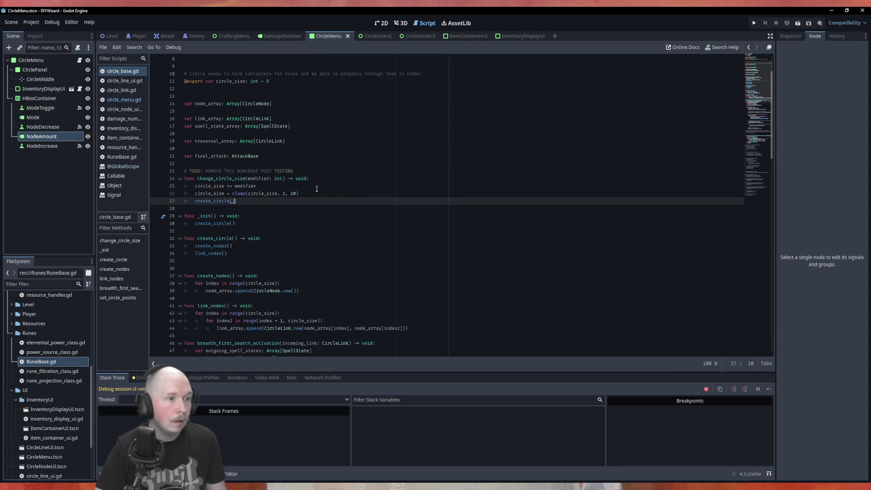
Step: Add node_array.clear() as the first line of create_nodes
scroll(340, 270, "down", 4)
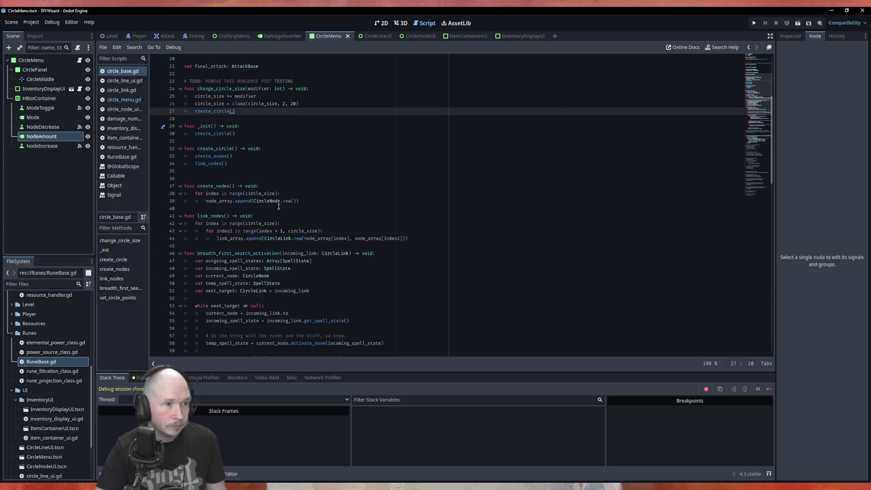
left_click(284, 186)
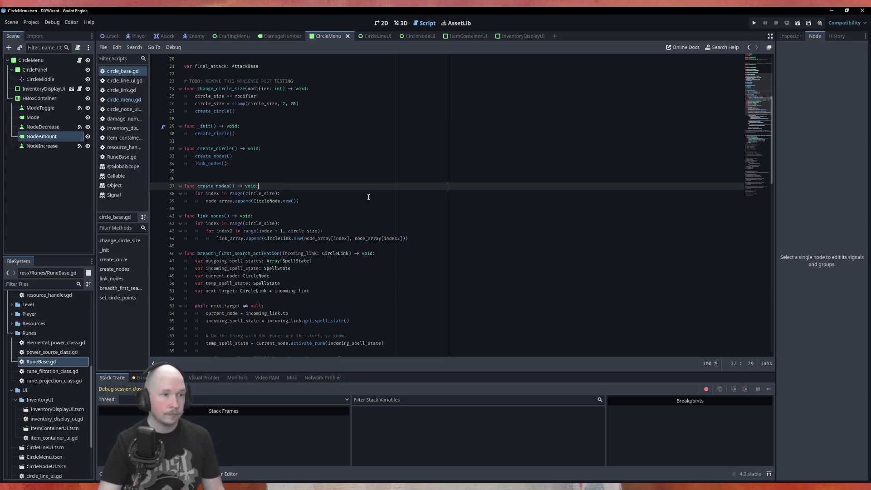
key("Return")
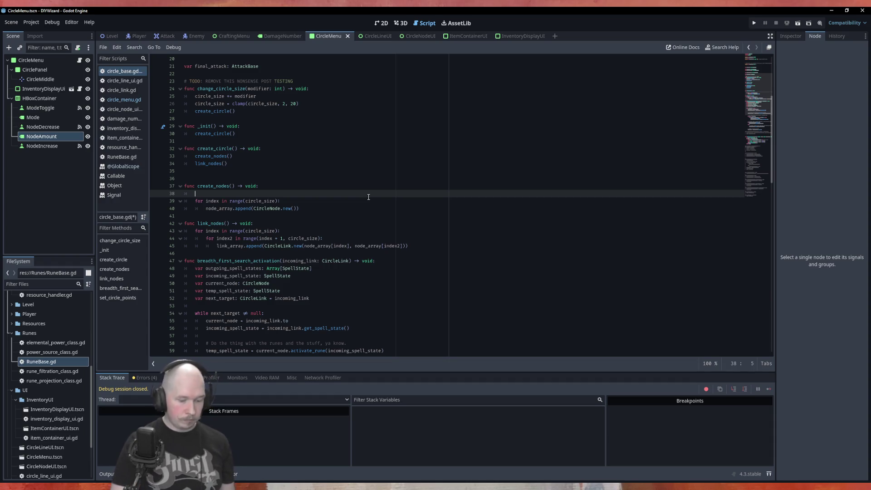
type("node_array")
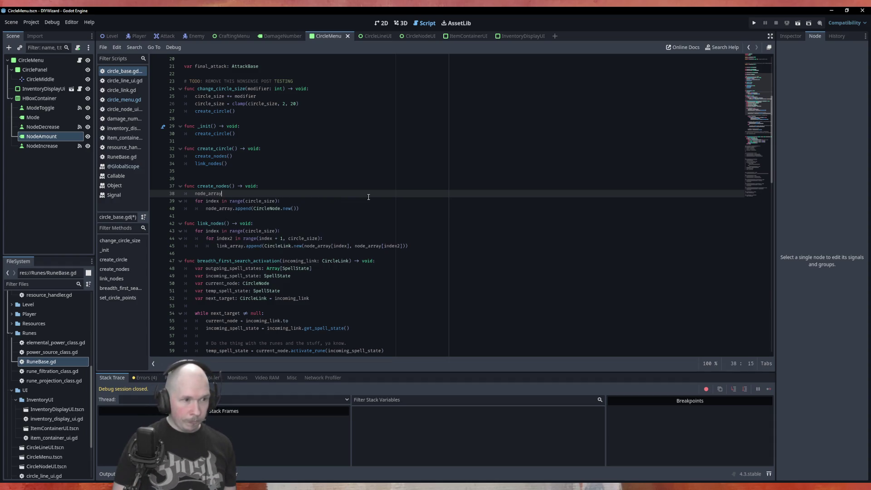
type(".clear()")
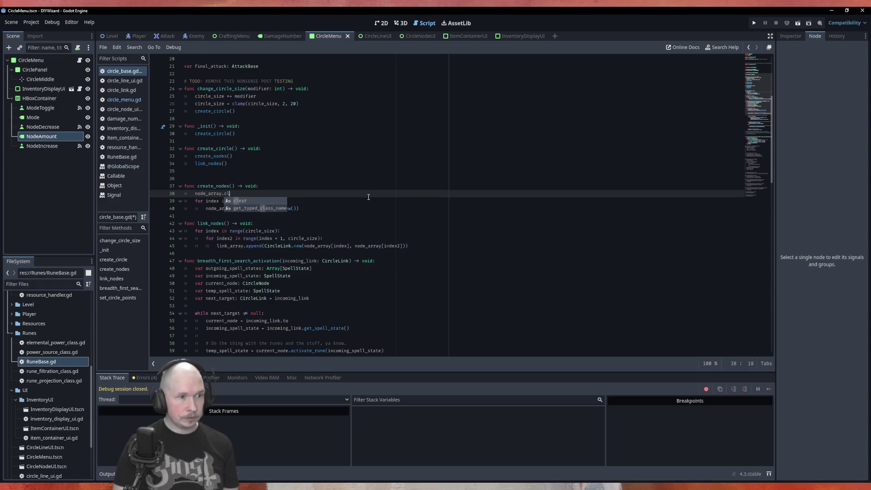
Step: Add link_array.clear() as the first line of link_nodes and run the project
left_click(333, 224)
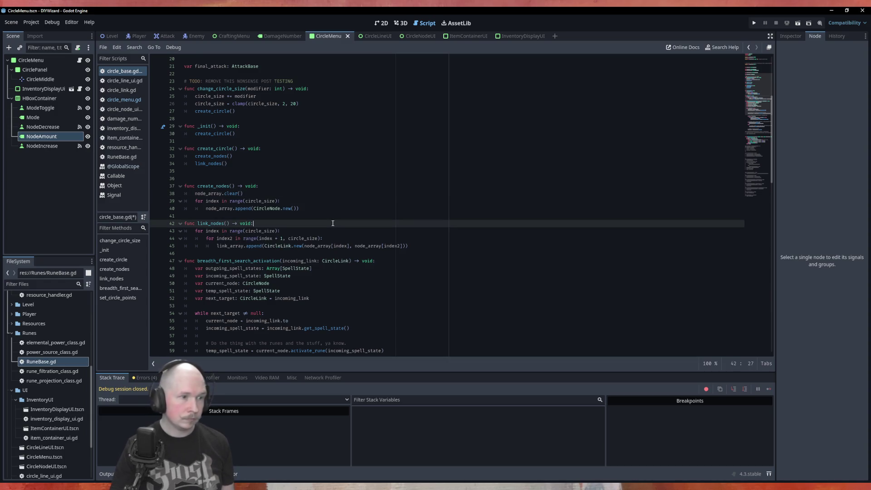
key("Return")
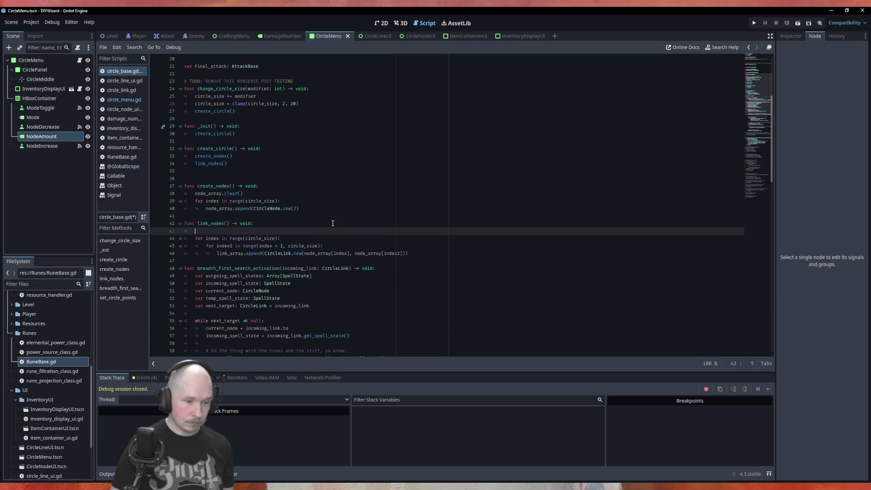
type("lin")
key("Return")
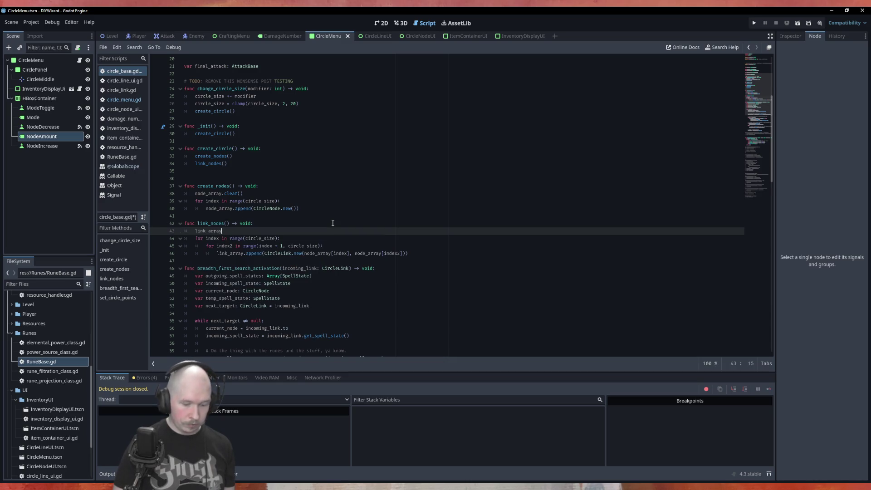
type(".clear()")
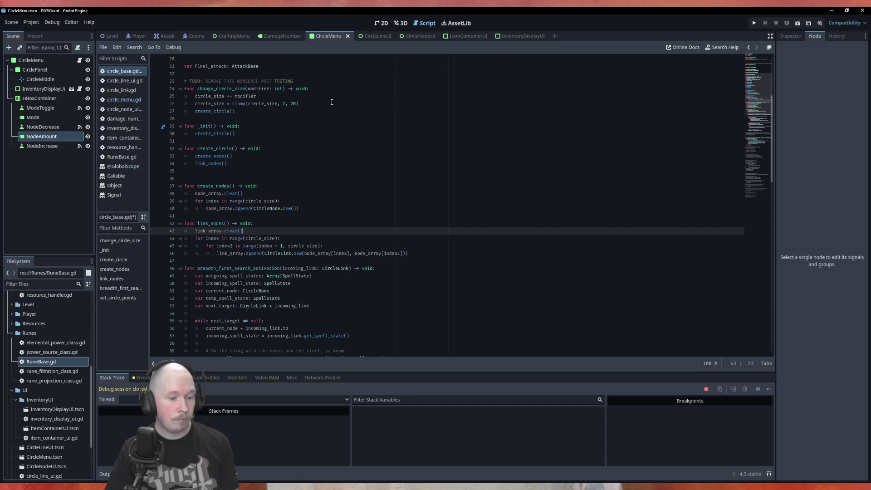
key("F5")
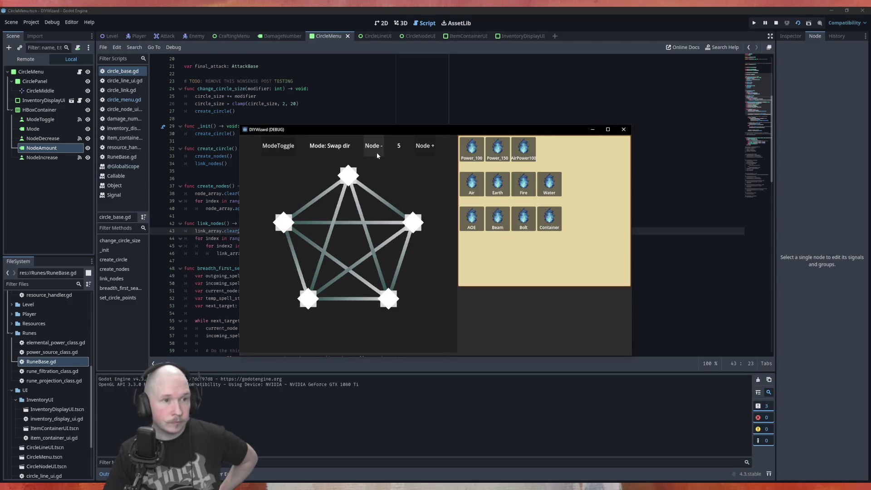
Step: Lower the node count, inspect to_index and node_locations in the debugger, then stop the game
left_click(377, 151)
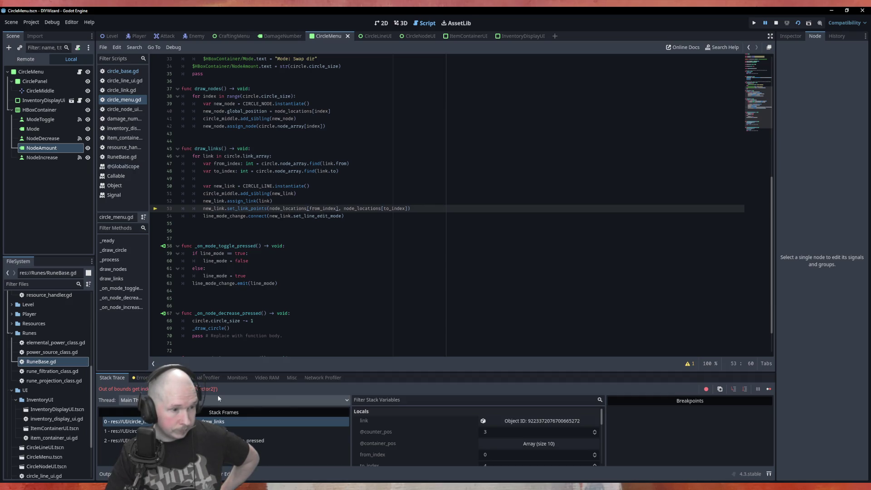
scroll(469, 446, "down", 1)
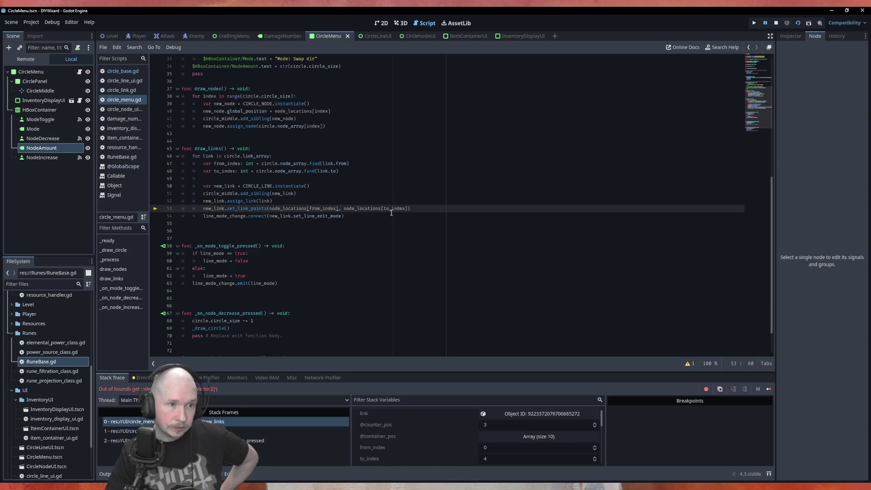
mouse_move(398, 208)
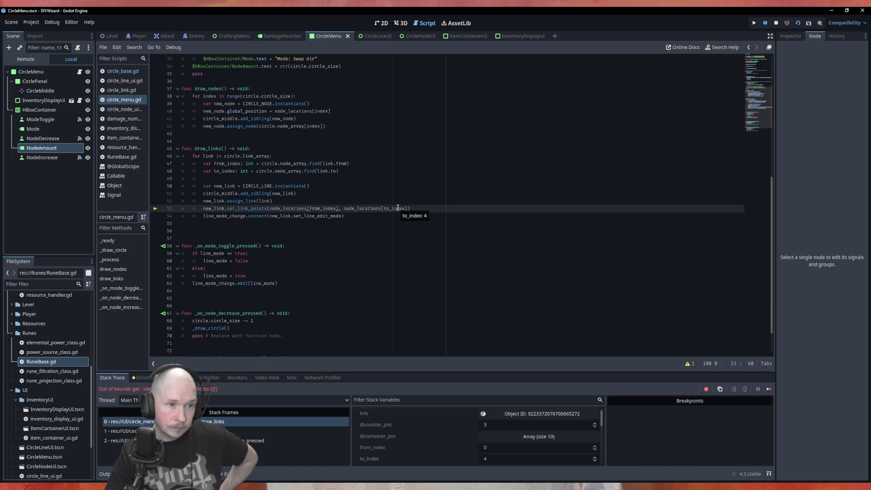
mouse_move(371, 210)
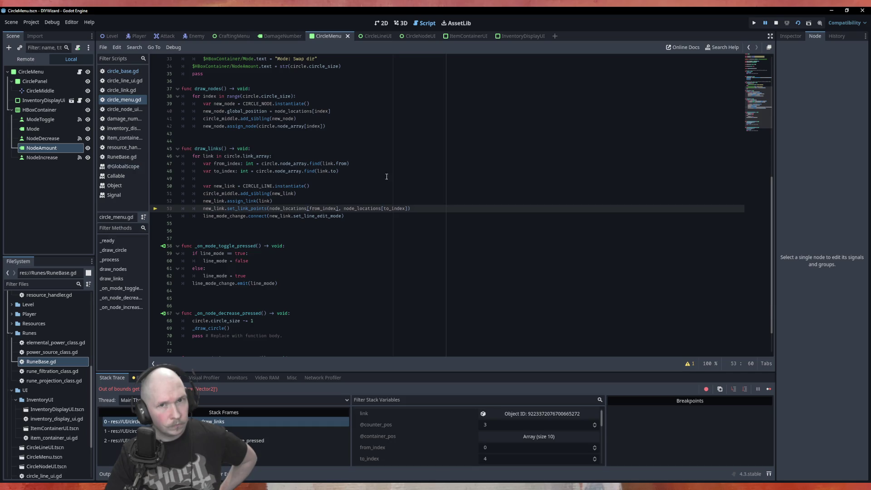
left_click(775, 23)
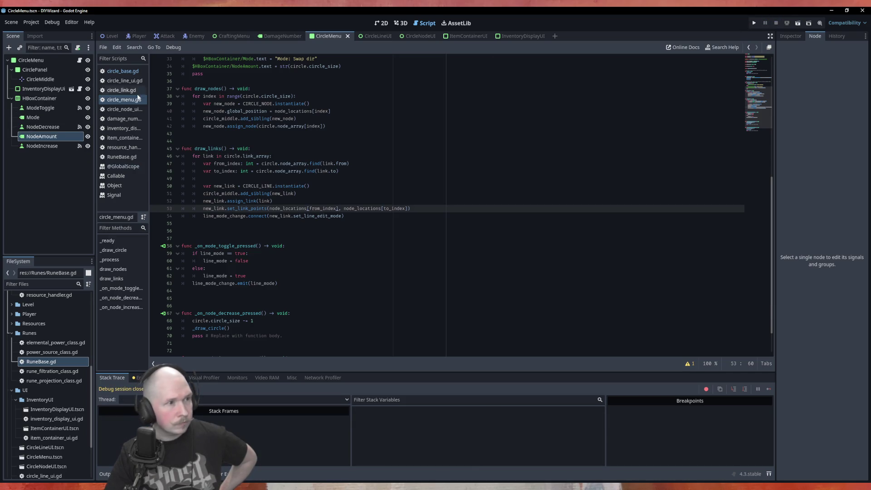
Step: Review where circle_size on line 44 is used in the linking script, then rerun the project
left_click(122, 91)
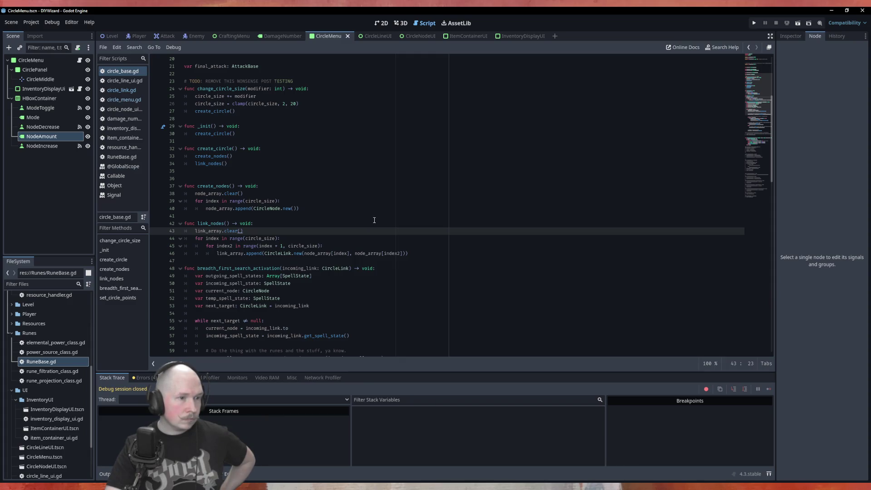
double_click(253, 239)
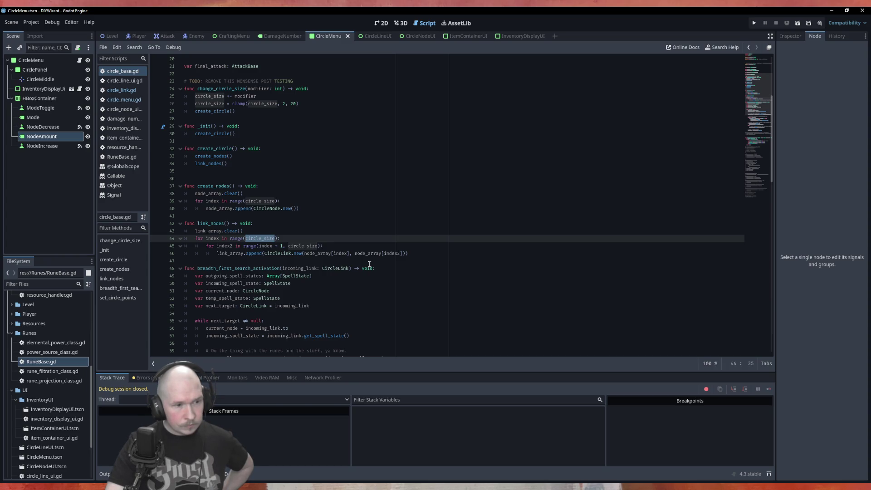
left_click(300, 230)
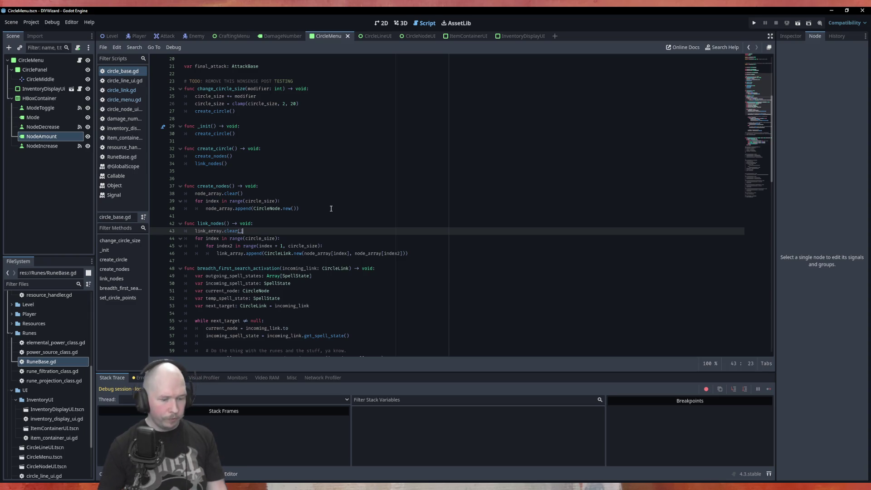
key("F5")
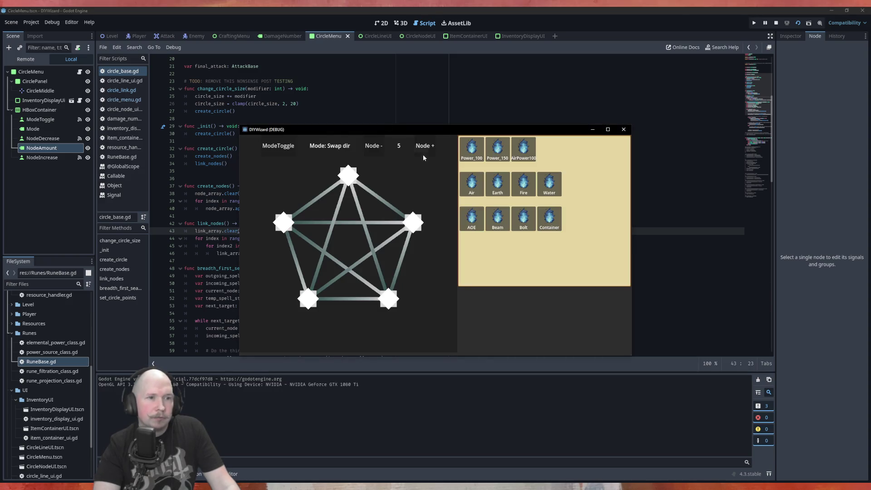
Step: Press Node + in the running game to raise the node count above 5
left_click(428, 148)
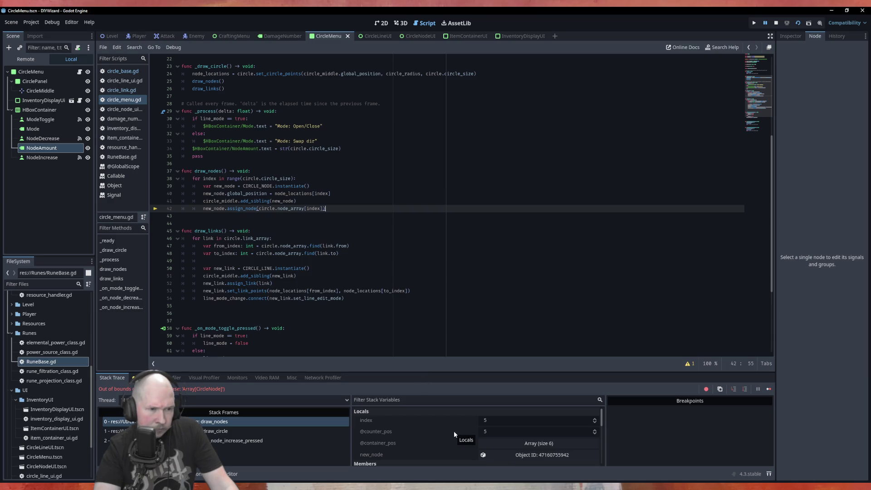
Step: Inspect the circle resource (Circle Size 6, five Node Array entries) and open the _on_node_increase_pressed frame
scroll(439, 420, "down", 3)
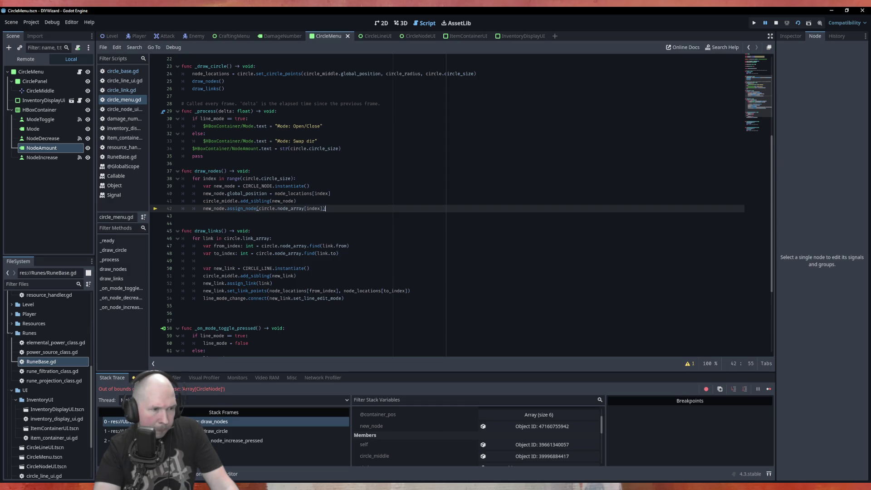
scroll(454, 439, "up", 3)
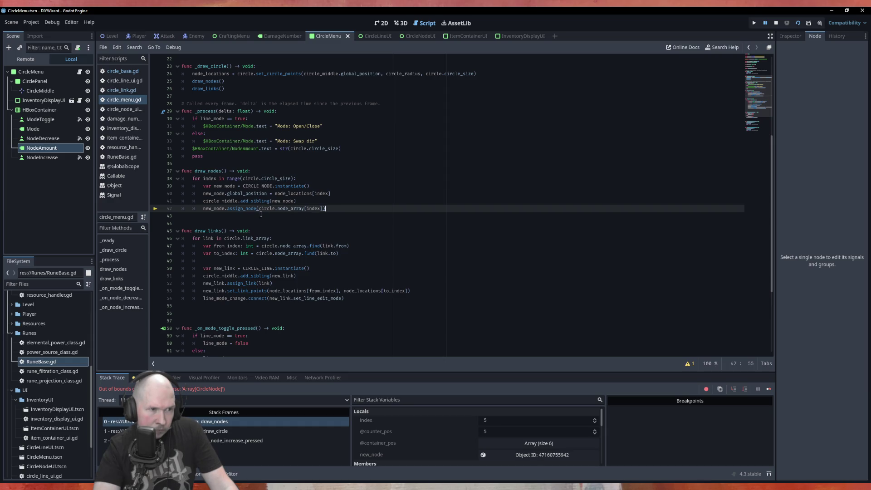
left_click(213, 212)
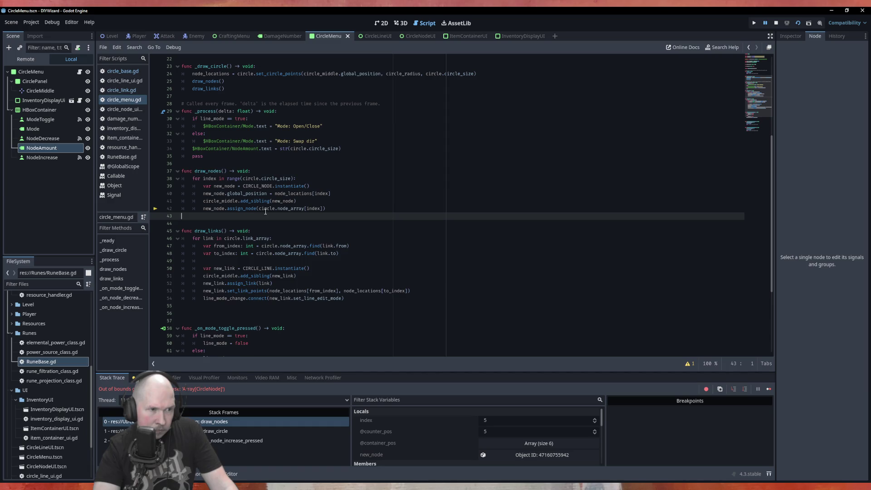
mouse_move(266, 210)
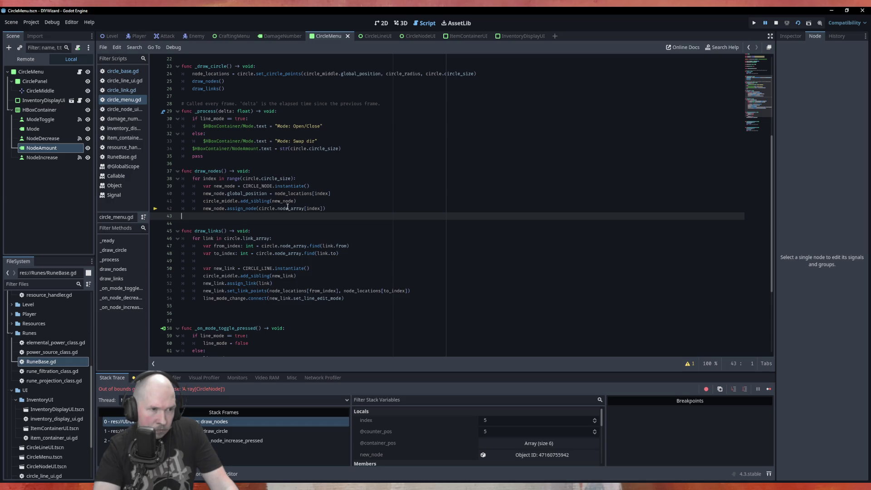
scroll(459, 422, "down", 4)
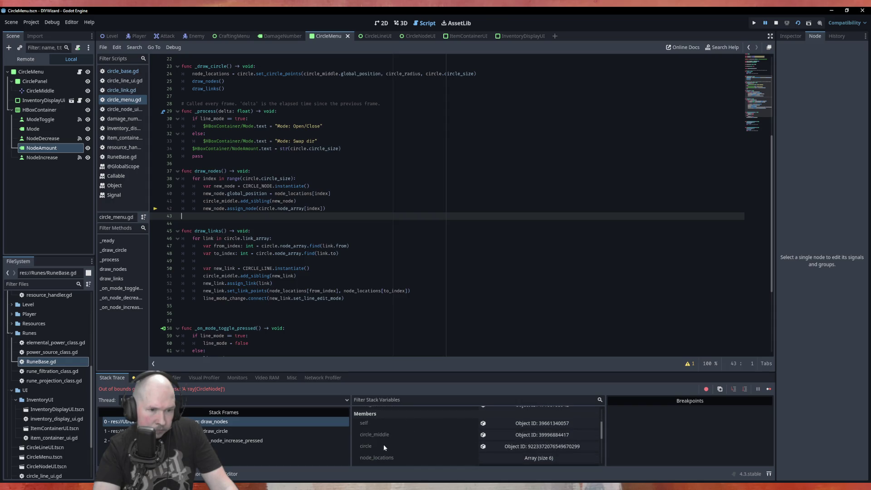
left_click(505, 446)
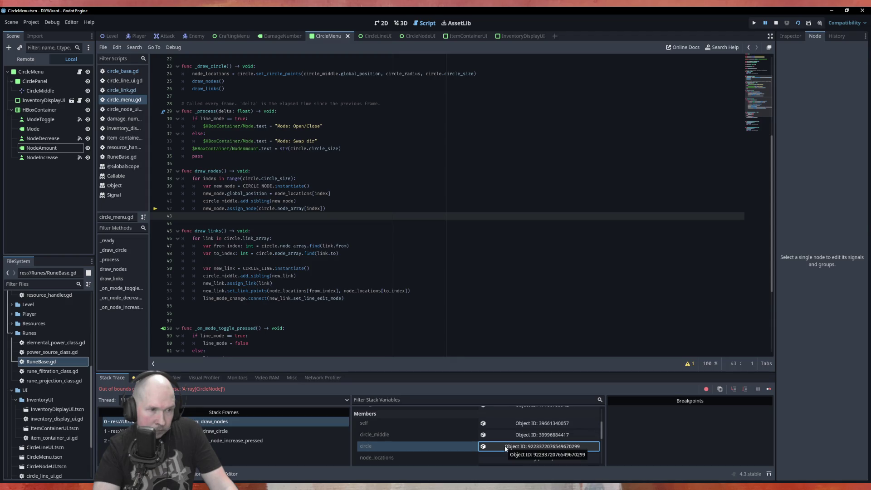
left_click(506, 447)
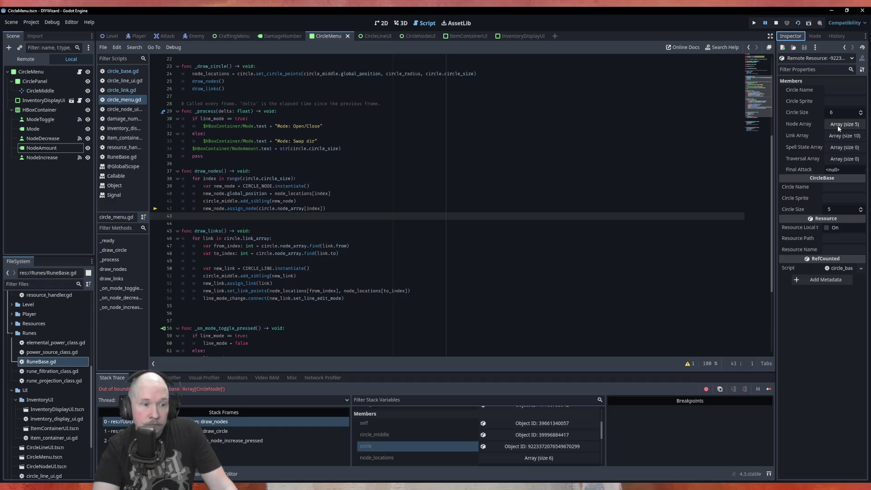
left_click(253, 440)
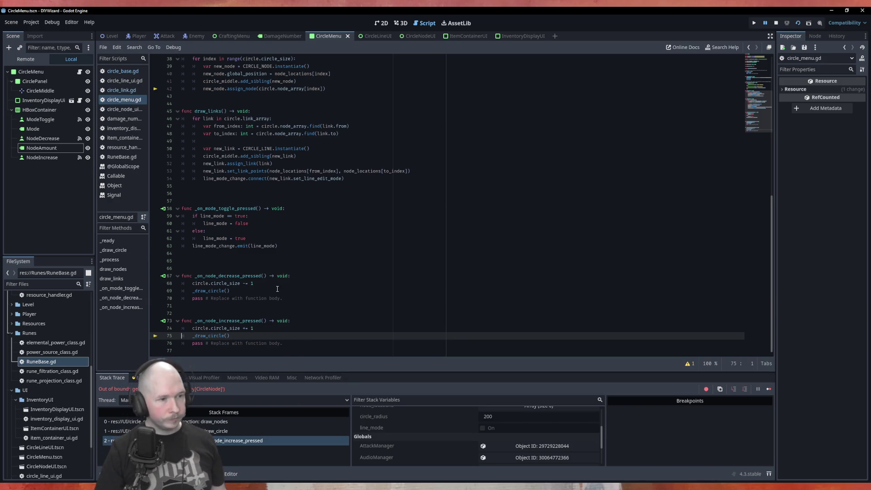
Step: Follow _draw_circle to its definition, select change_circle_size, then return to circle_menu.gd
left_click(216, 291)
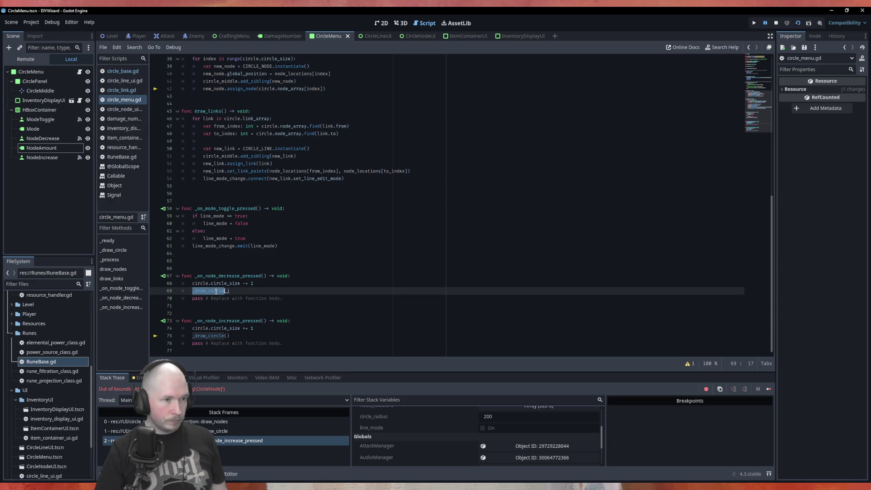
left_click(216, 291, "ctrl")
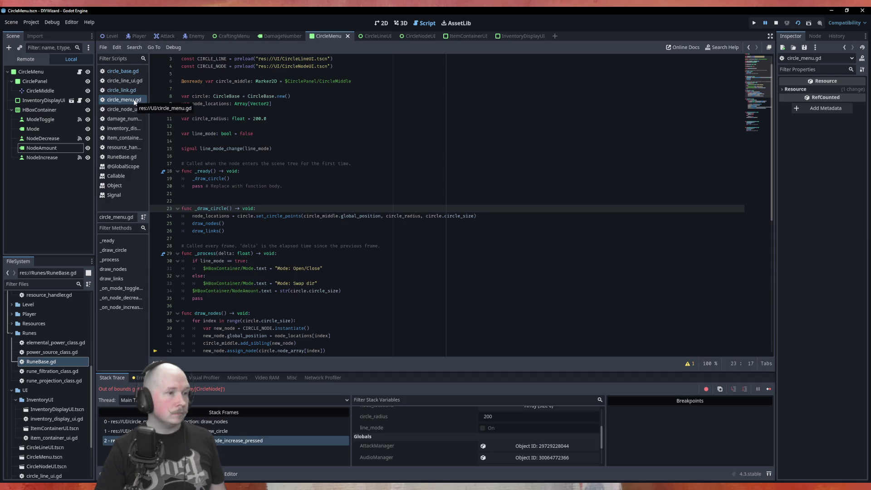
scroll(299, 263, "down", 5)
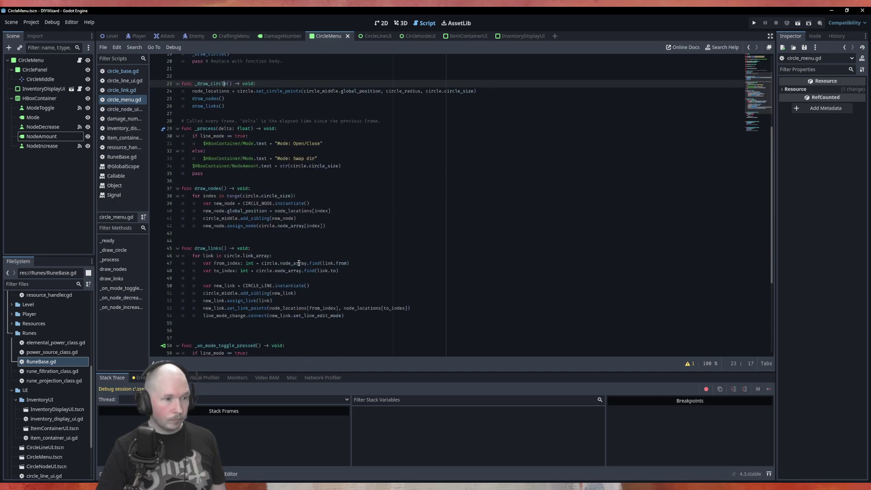
scroll(299, 263, "down", 6)
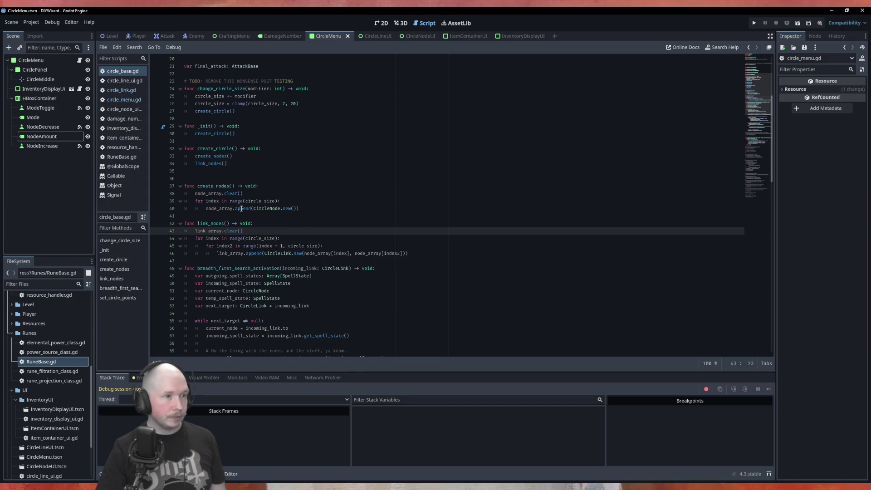
scroll(236, 217, "up", 6)
left_click_drag(197, 231, 287, 231)
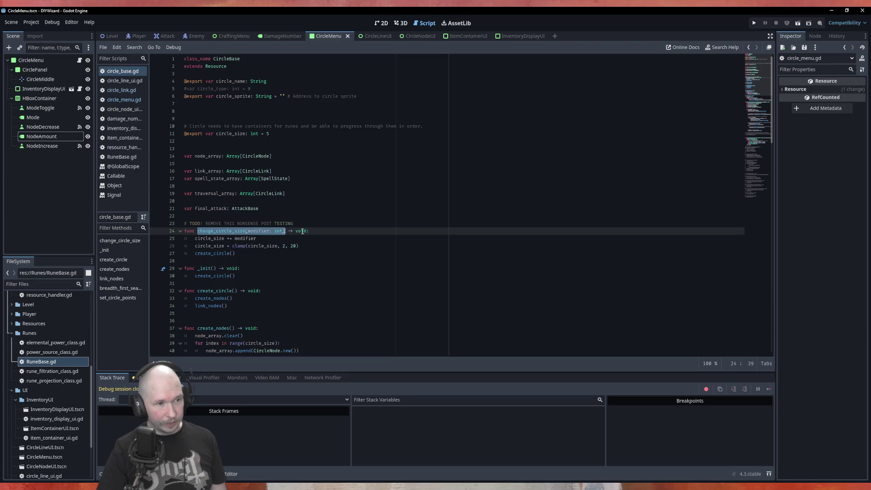
left_click(123, 90)
left_click(130, 99)
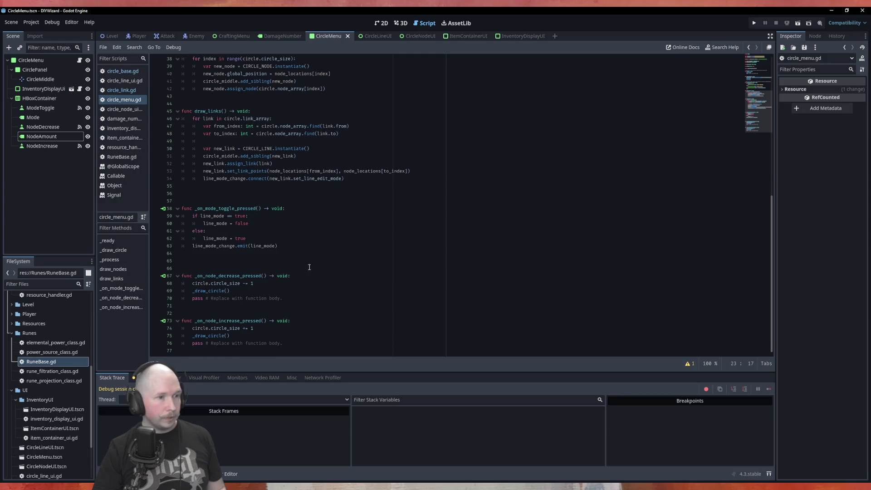
Step: Add change_circle_size(-1) to the decrease handler and change_circle_size(1) to the increase handler
key("Return")
key("ctrl+v")
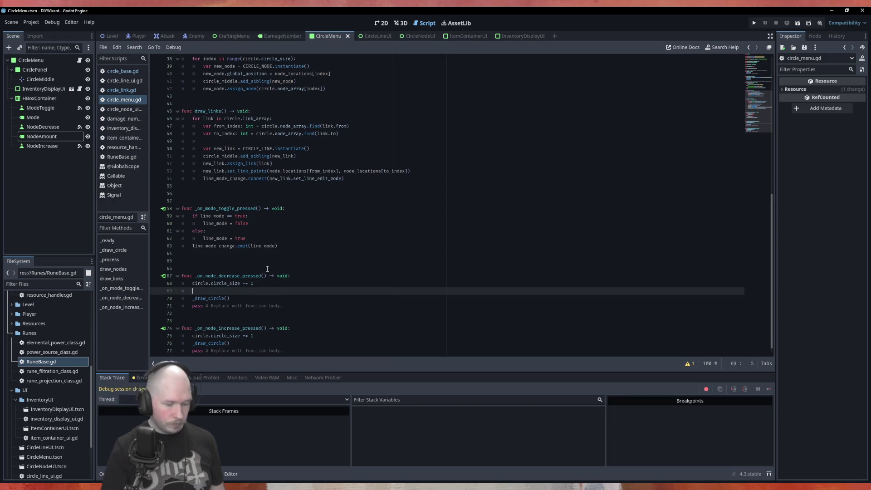
key("BackSpace")
key("BackSpace")
key("BackSpace")
key("BackSpace")
key("BackSpace")
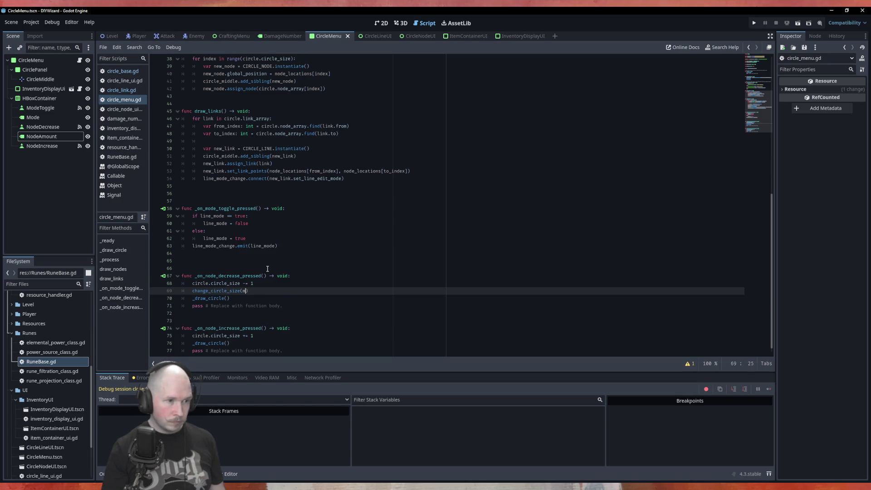
type("-1")
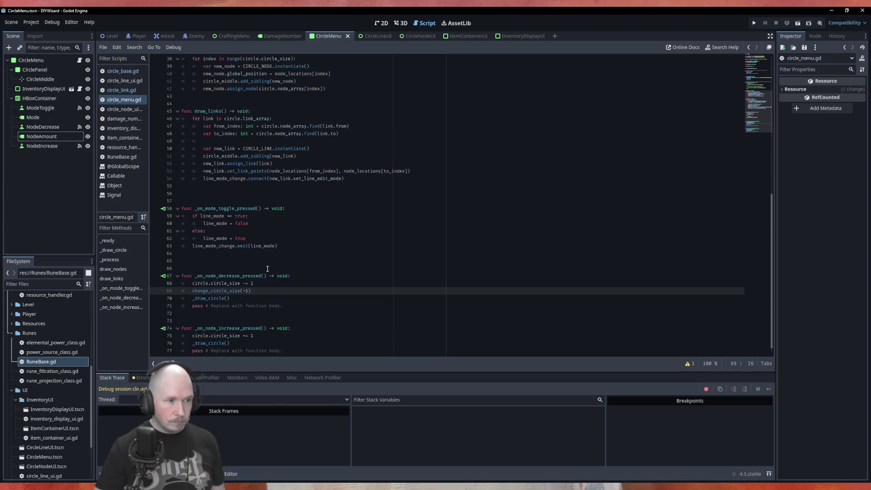
key("ctrl+c")
key("Down")
key("Down")
key("Down")
key("ctrl+v")
key("alt+Down")
key("alt+Down")
key("alt+Down")
key("BackSpace")
key("BackSpace")
type("1")
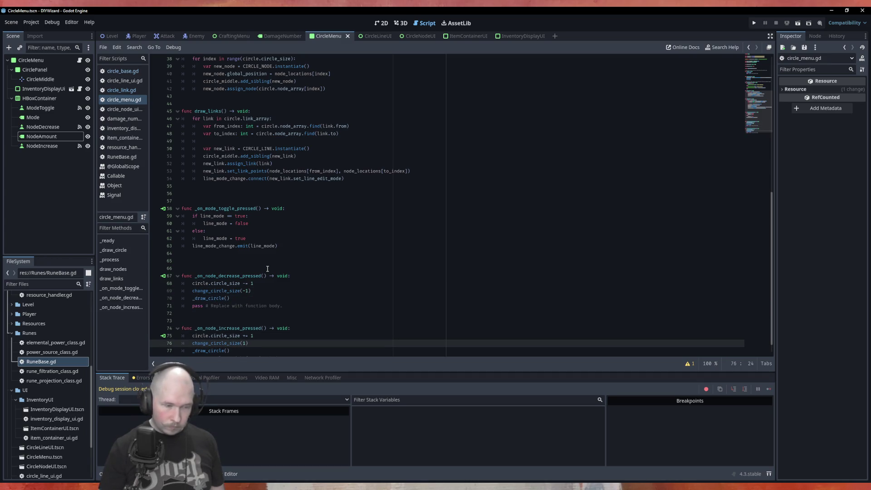
Step: Delete the old circle.circle_size += 1 and -= 1 lines and prefix the increase call with circle., saving
left_click_drag(265, 335, 178, 337)
key("ctrl+x")
left_click_drag(254, 283, 178, 284)
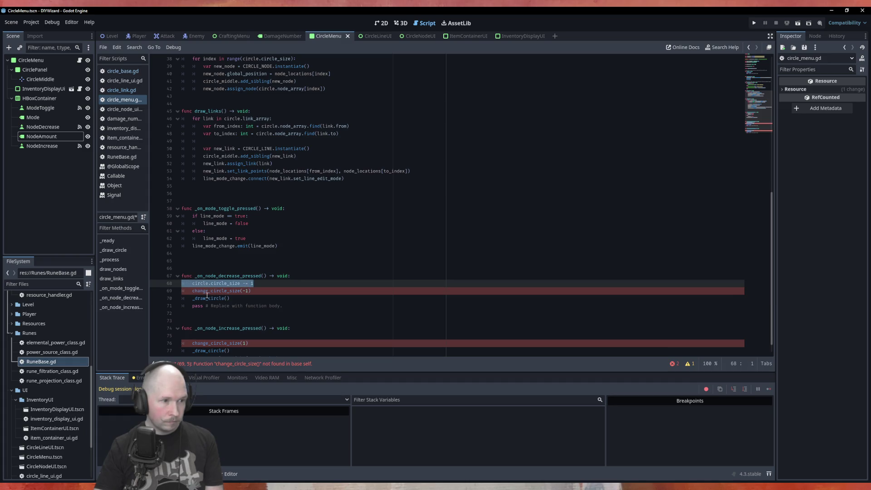
key("ctrl+x")
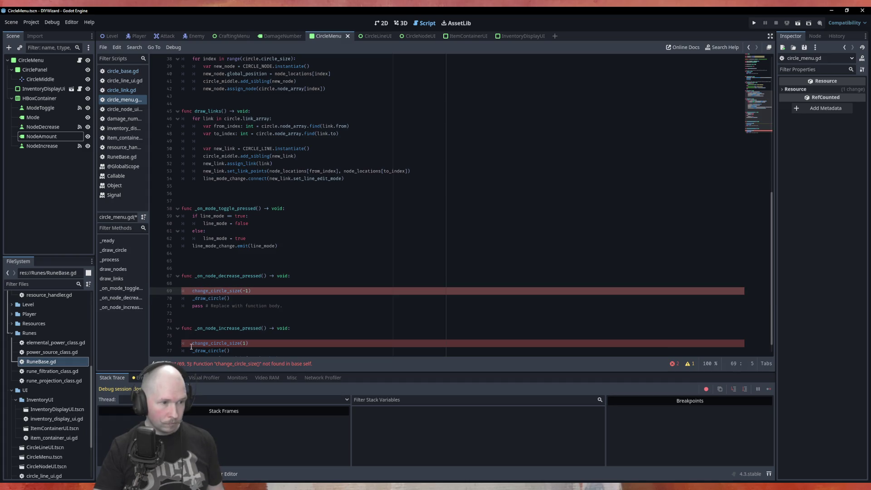
left_click(193, 344)
type("circ")
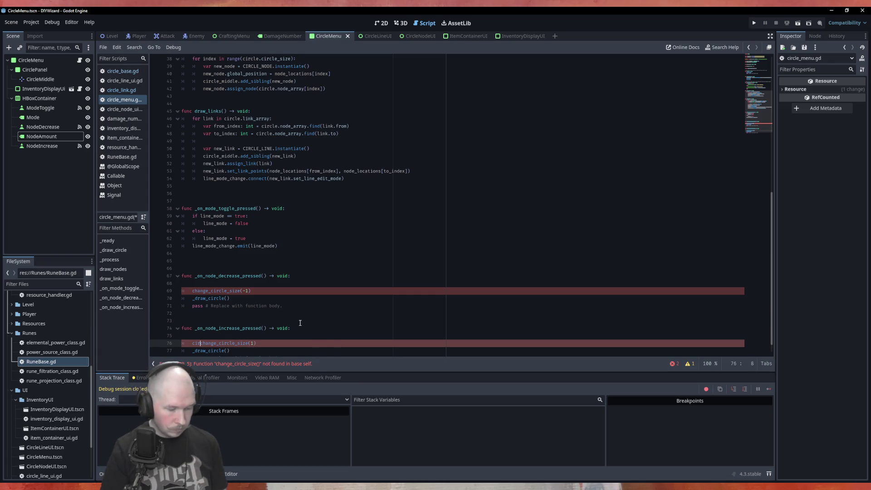
type("le.")
key("ctrl+s")
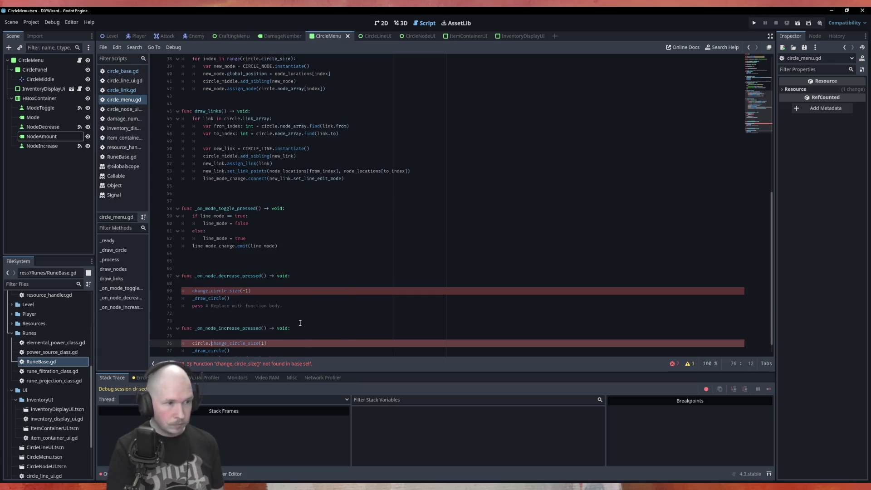
Step: Remove the leftover empty line, prefix the decrease call with circle. and run the game
left_click(206, 284)
key("BackSpace")
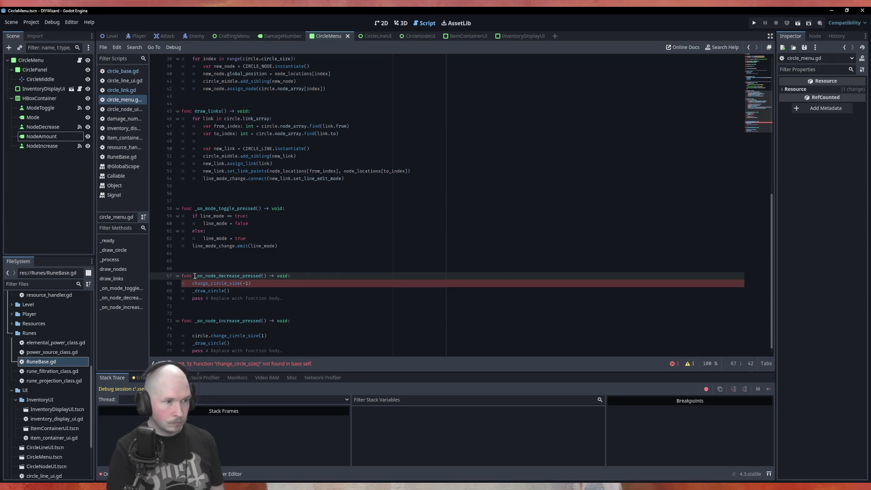
left_click(298, 306)
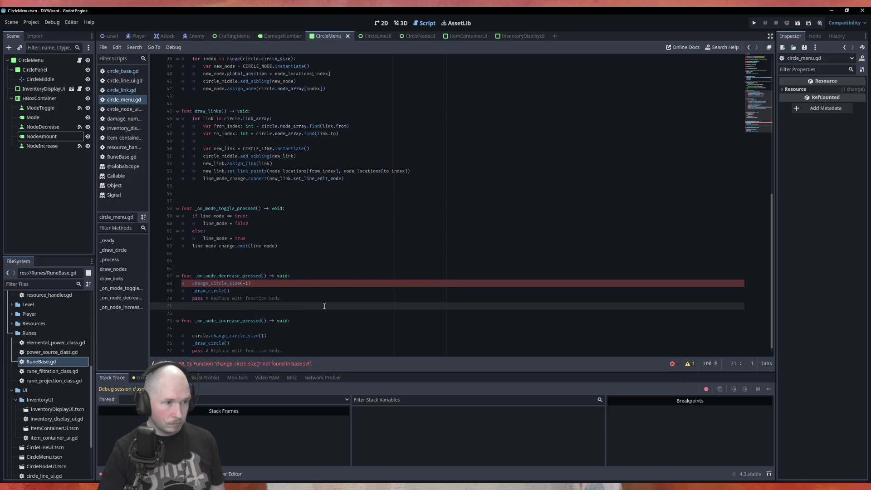
left_click(192, 283)
type("circle.")
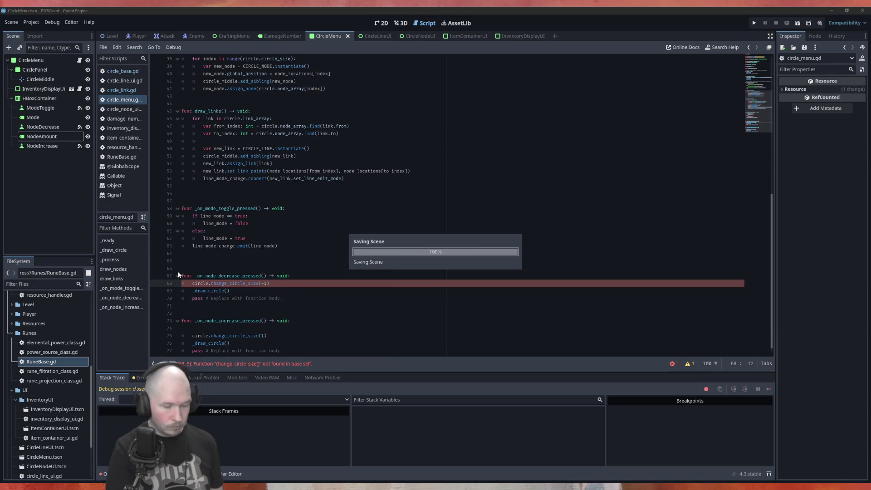
key("F5")
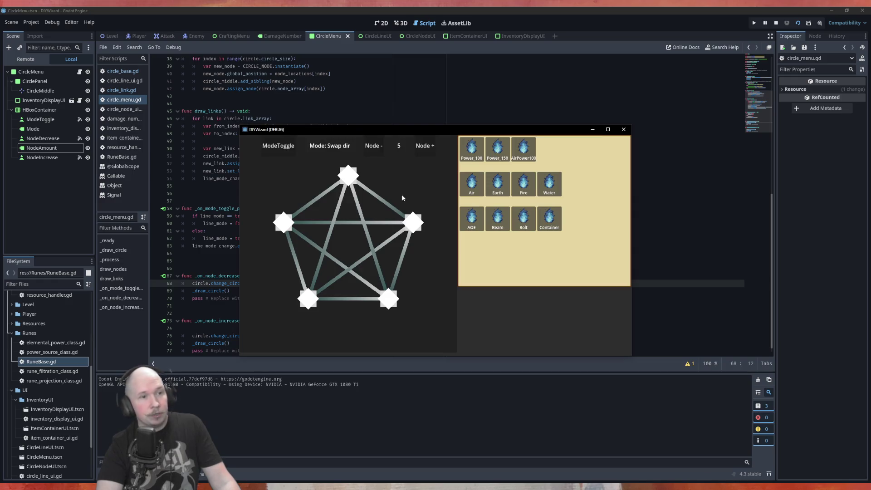
Step: Lower the node count from 5 to 3 in the running game, then close the game window
left_click(374, 146)
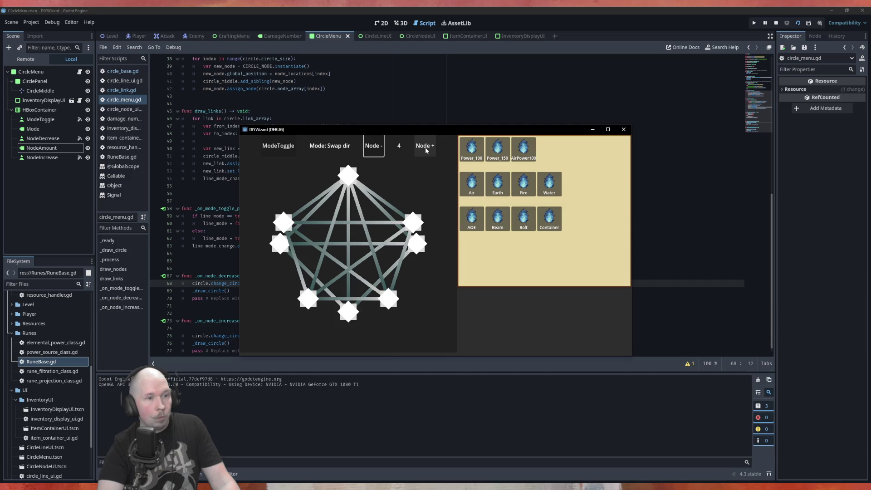
left_click(376, 153)
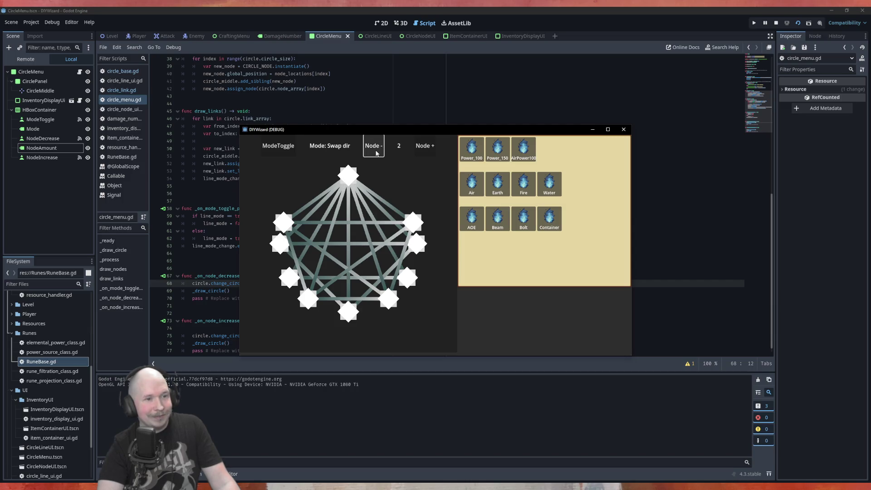
left_click(624, 130)
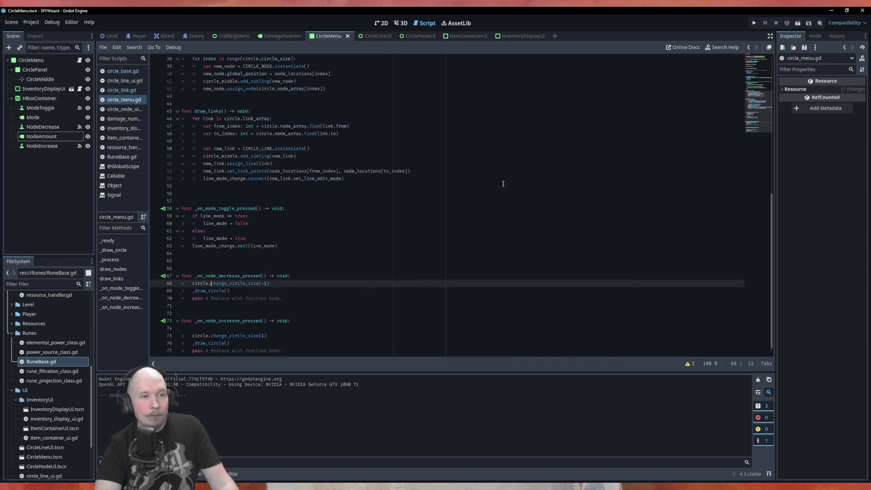
scroll(365, 252, "up", 10)
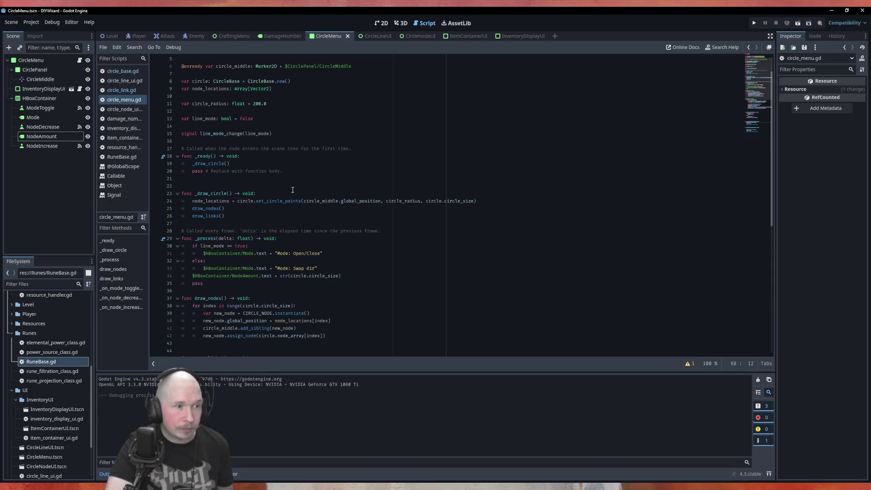
scroll(250, 221, "down", 4)
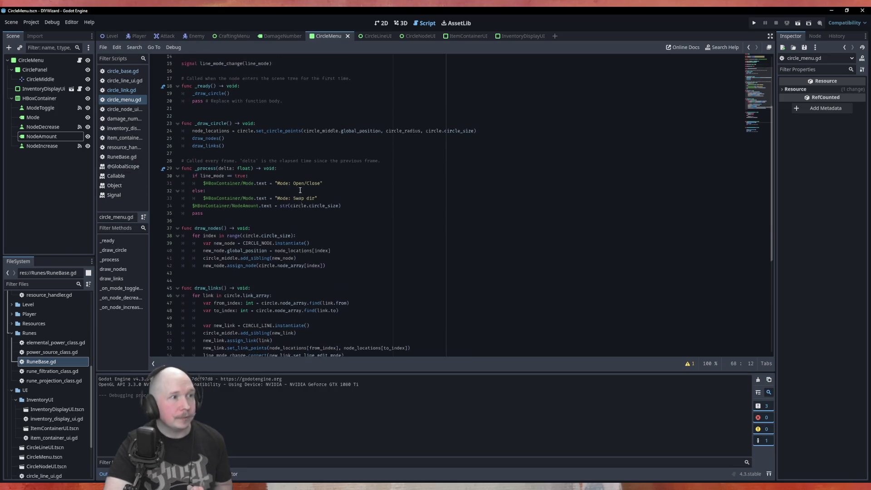
scroll(251, 221, "up", 4)
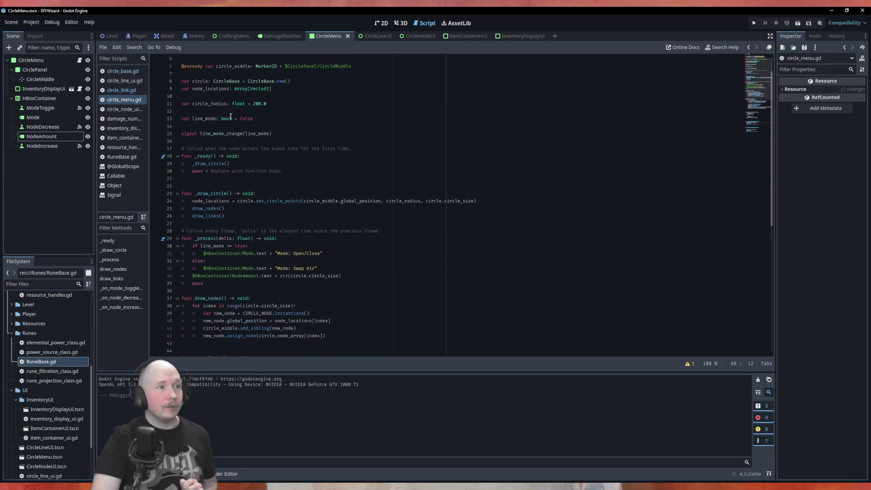
Step: Create a Control child under CirclePanel and rename it NodeContainer
right_click(29, 69)
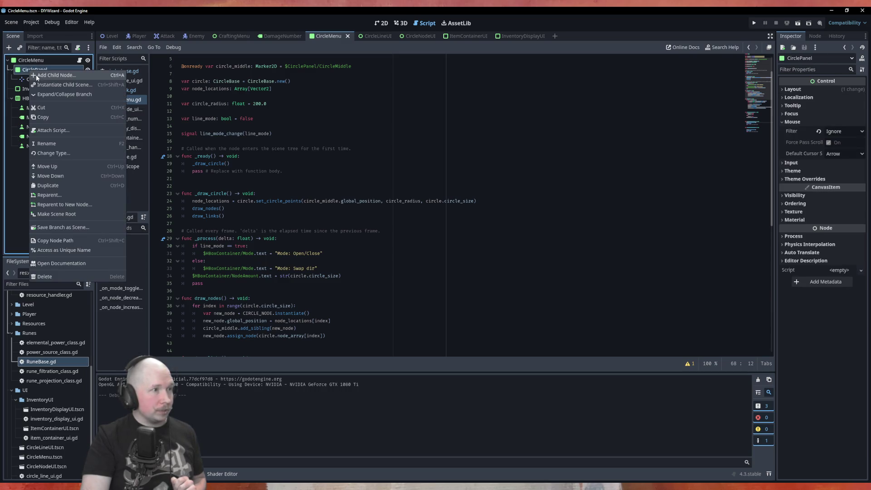
left_click(37, 77)
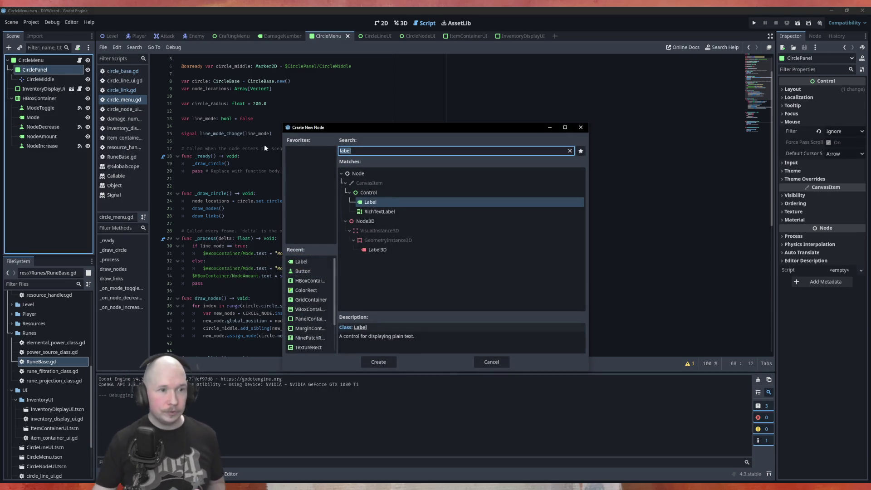
left_click(369, 192)
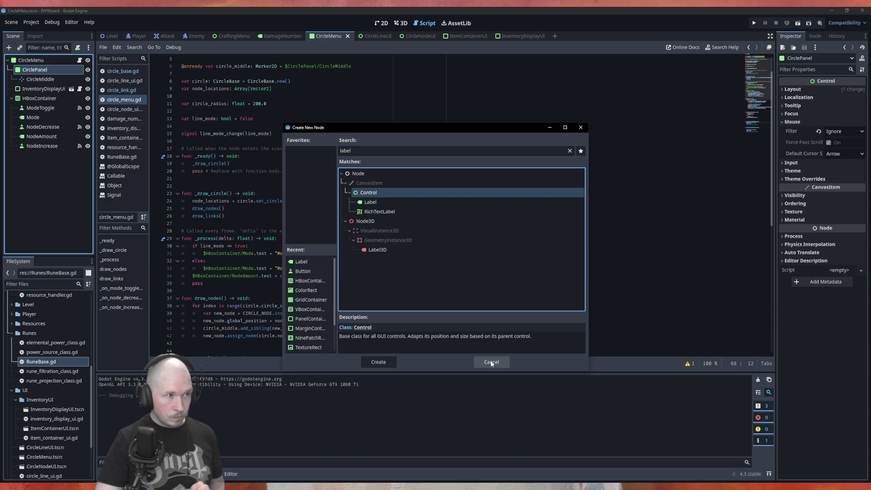
left_click(379, 362)
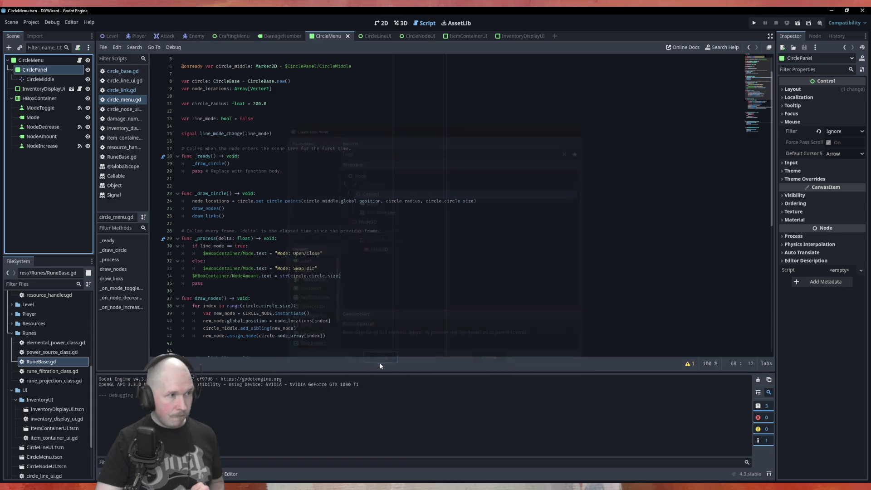
key("F2")
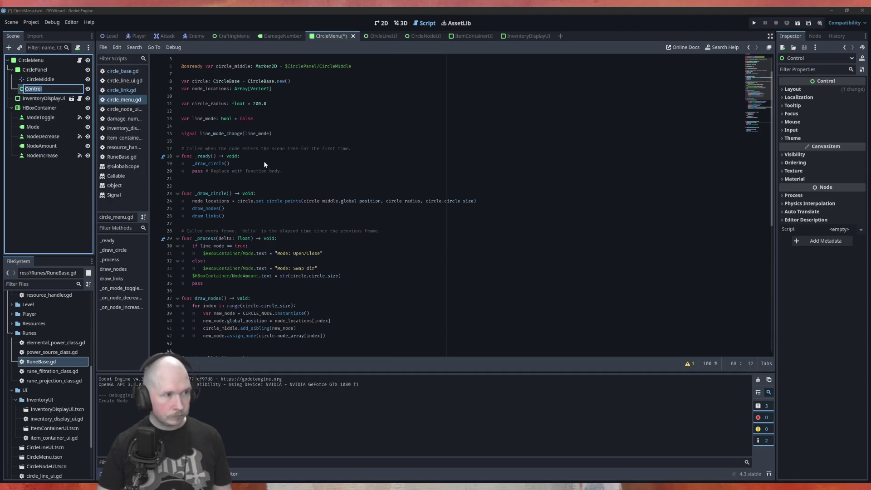
type("NodeContainer")
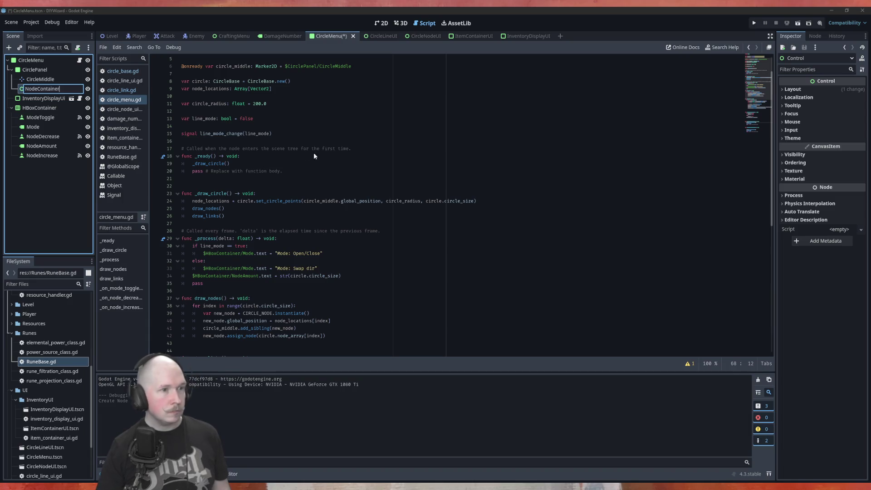
left_click_drag(314, 153, 64, 95)
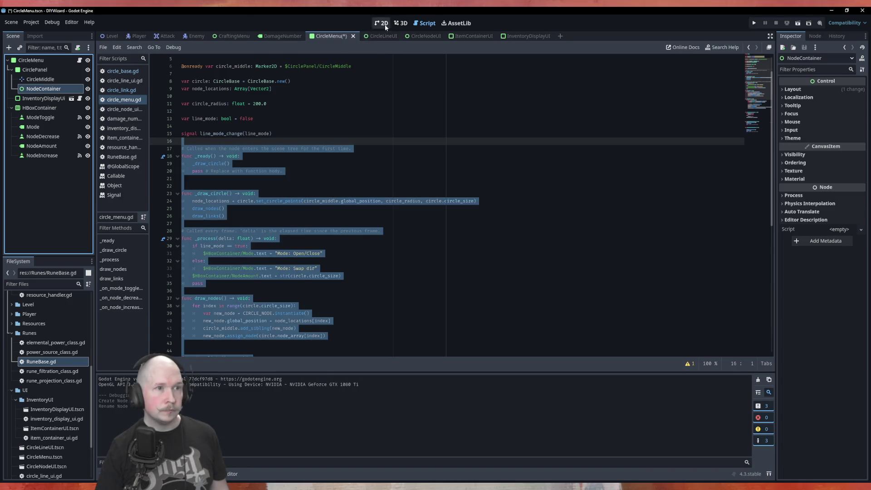
Step: Apply the Full Rect anchor preset to NodeContainer in the 2D view and save the scene
left_click(381, 23)
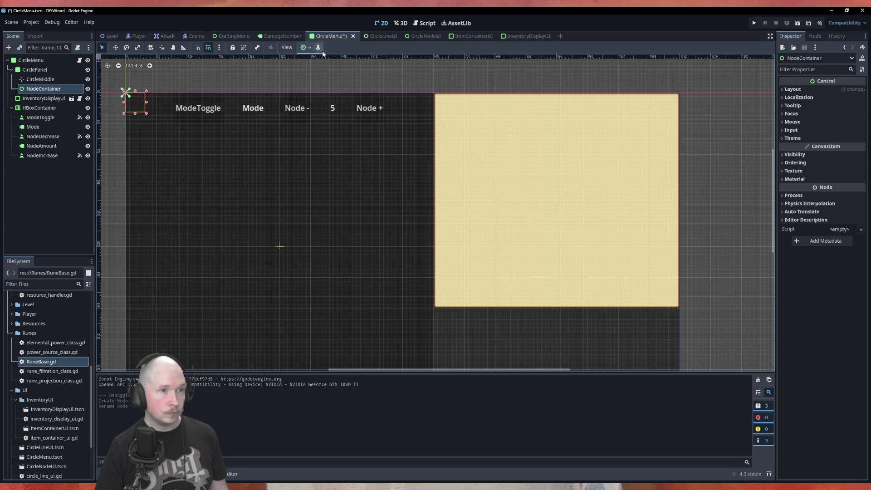
left_click(306, 47)
left_click(343, 107)
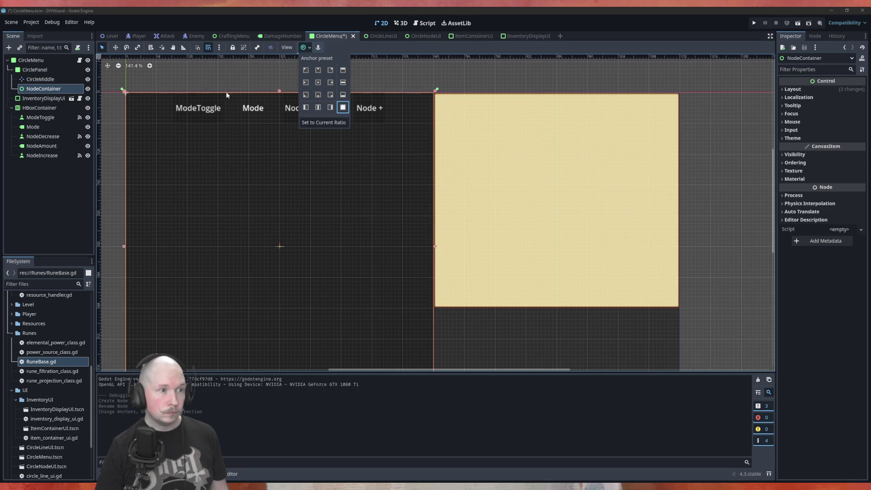
scroll(246, 169, "down", 2)
scroll(245, 169, "up", 1)
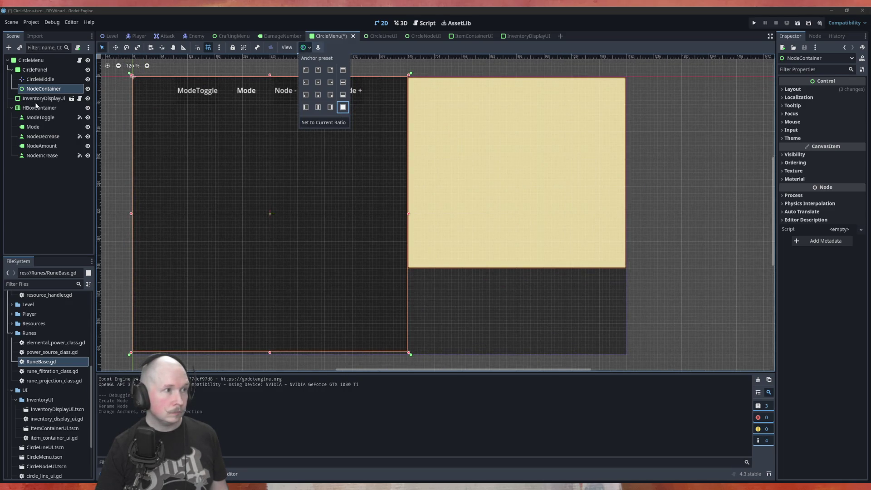
left_click(136, 80)
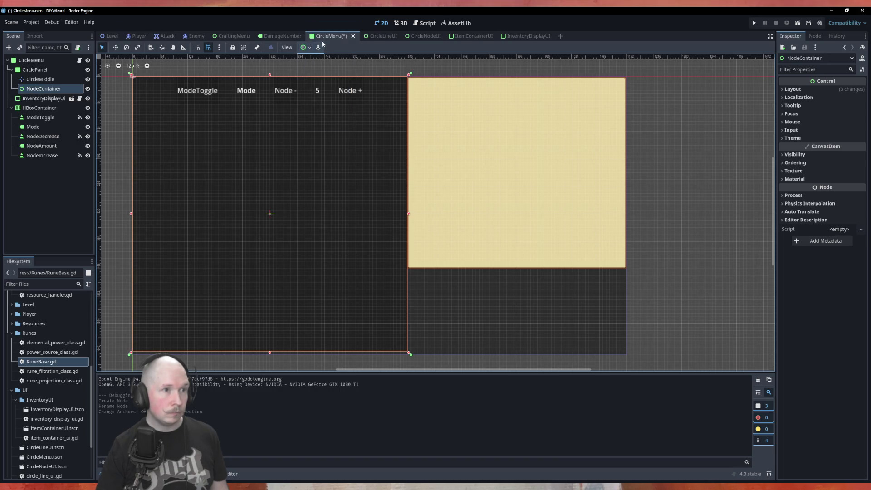
key("ctrl+s")
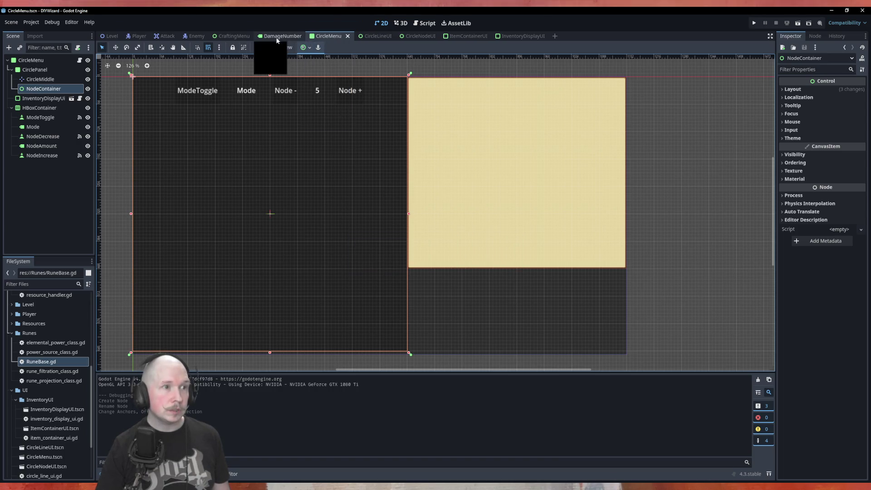
Step: Drag NodeContainer into circle_menu.gd to add a node_container reference at line 7
left_click(427, 23)
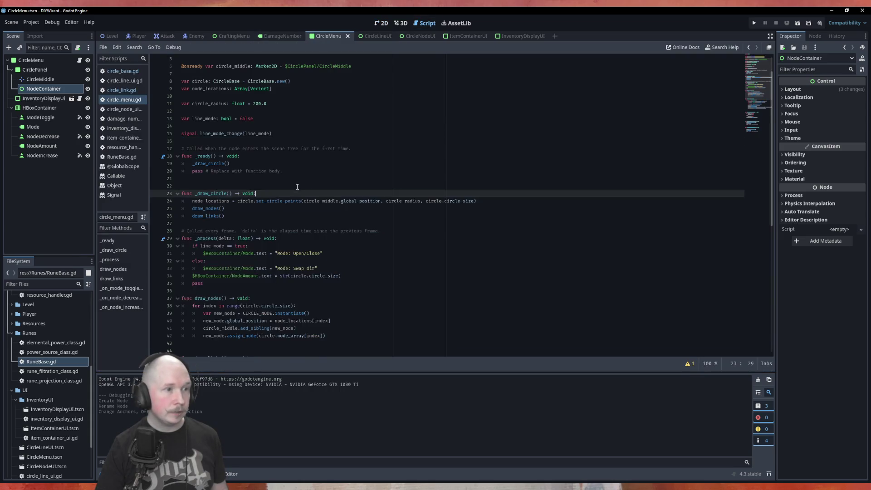
mouse_move(41, 89)
left_mouse_down()
mouse_move(114, 108)
mouse_move(275, 122)
mouse_move(317, 113)
mouse_move(316, 104)
left_mouse_up()
scroll(311, 177, "down", 5)
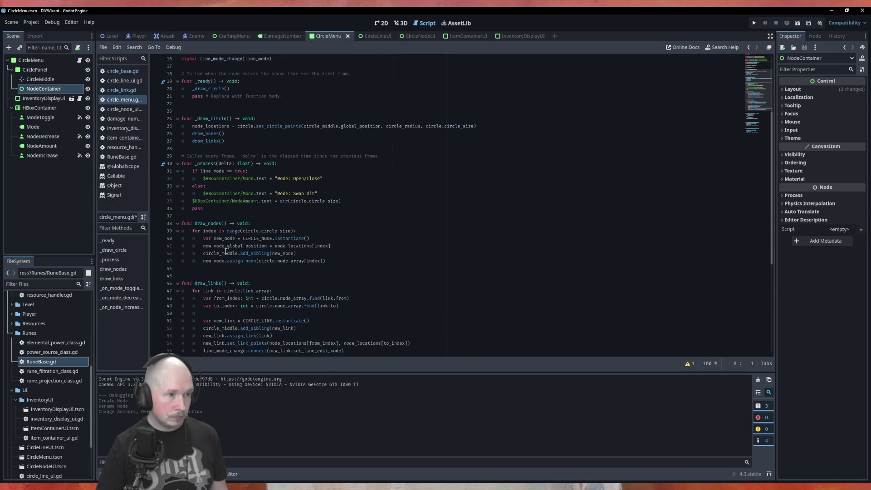
Step: Add node_container.add_child(new_node) below the add_sibling line in draw_nodes
left_click(332, 252)
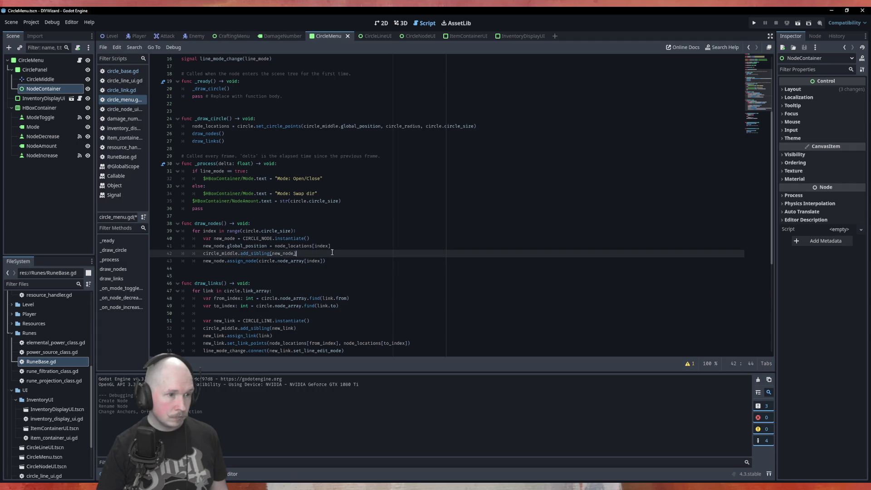
key("Return")
type("node")
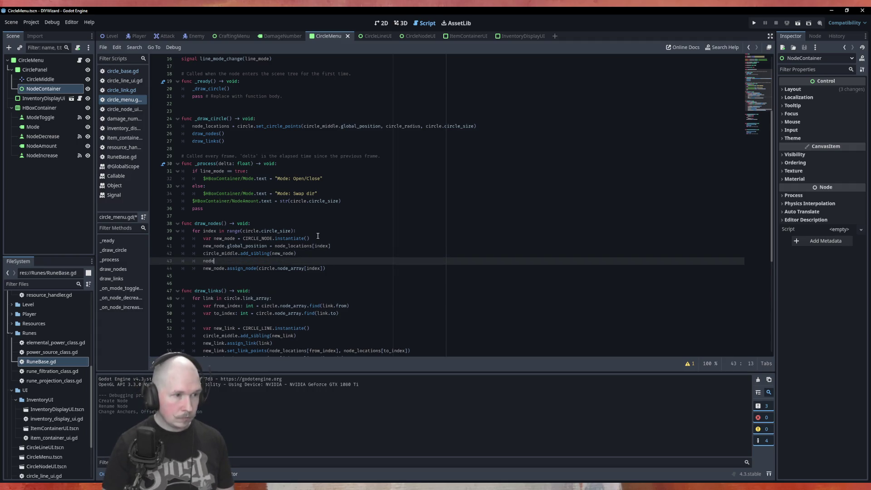
key("Return")
type(".add")
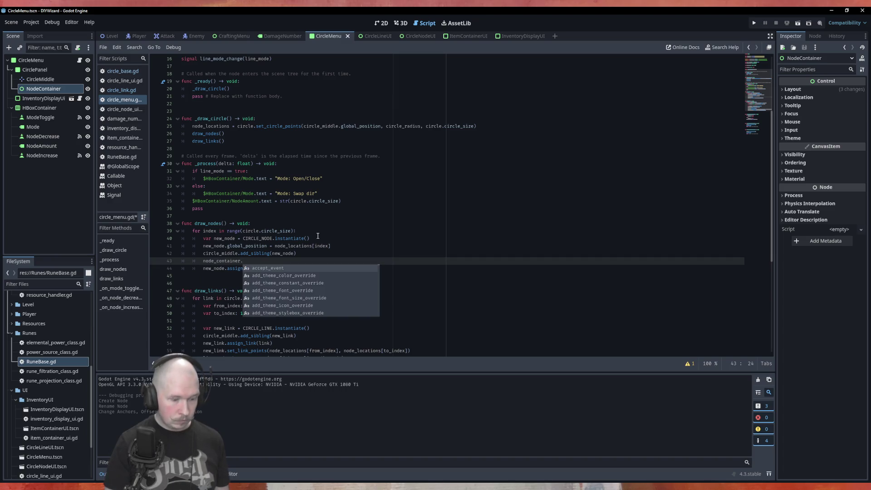
key("Down")
key("Down")
key("Down")
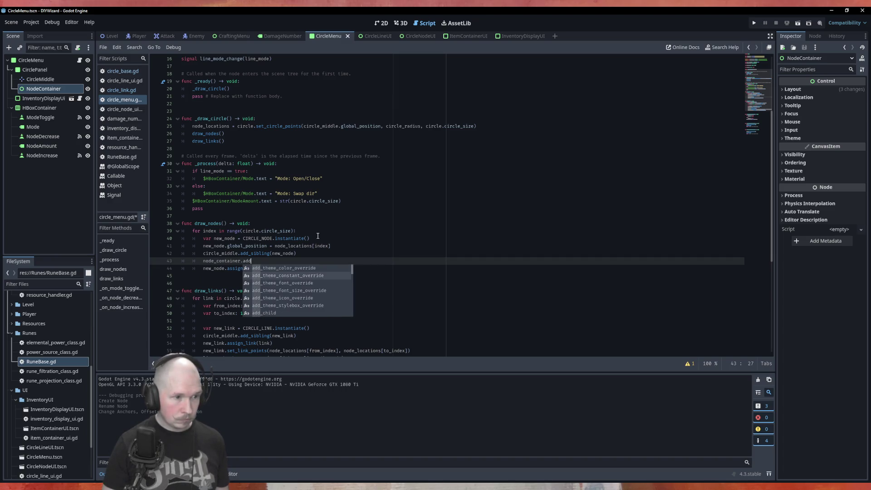
key("Return")
type("new")
key("Return")
Step: Comment out circle_middle.add_sibling(new_node) with # and save the script
key("Up")
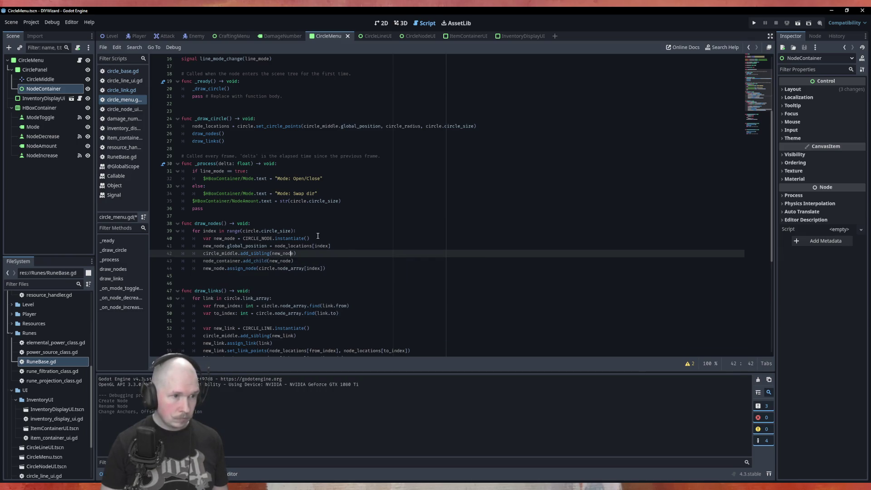
type("#")
key("ctrl+s")
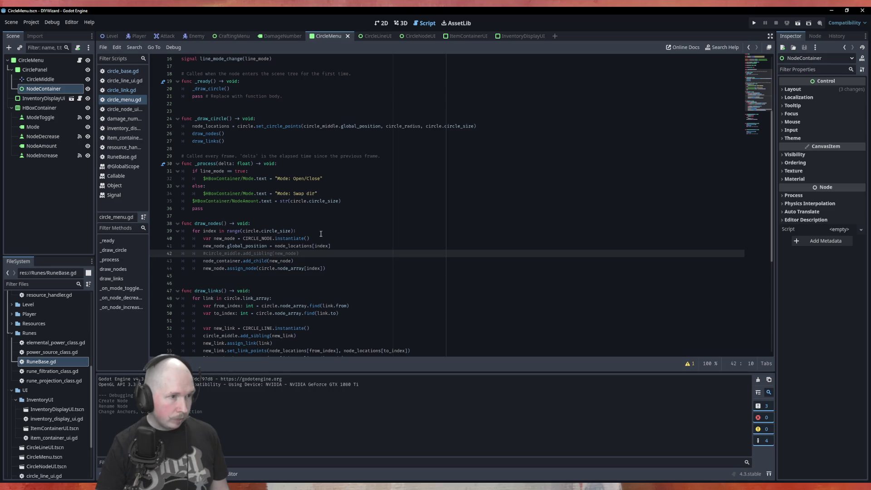
left_click(267, 122)
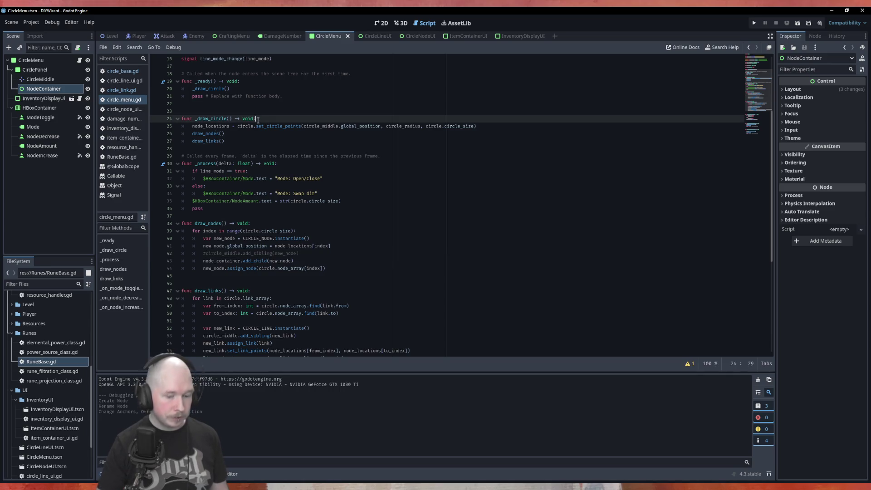
Step: Add 'if node_container.get_child_count() > 0:' at the start of _draw_circle
key("Return")
type("if nod")
key("Return")
type(".")
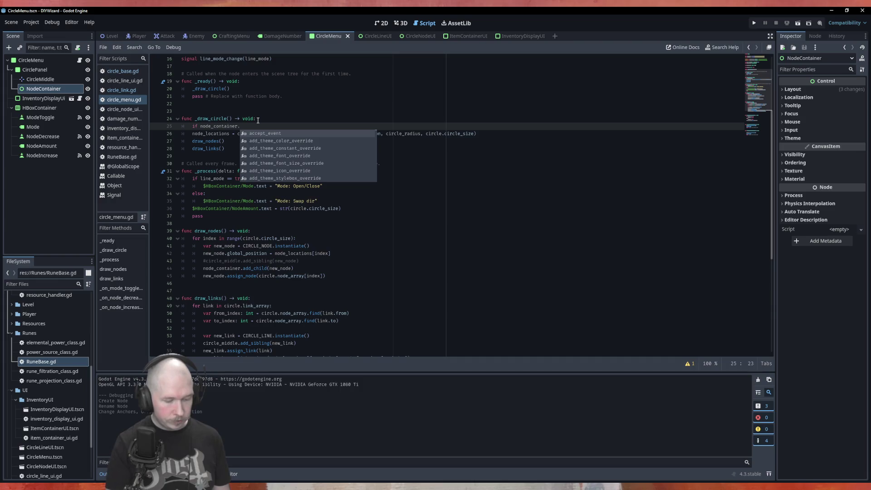
type("get_chi")
key("Return")
type(">")
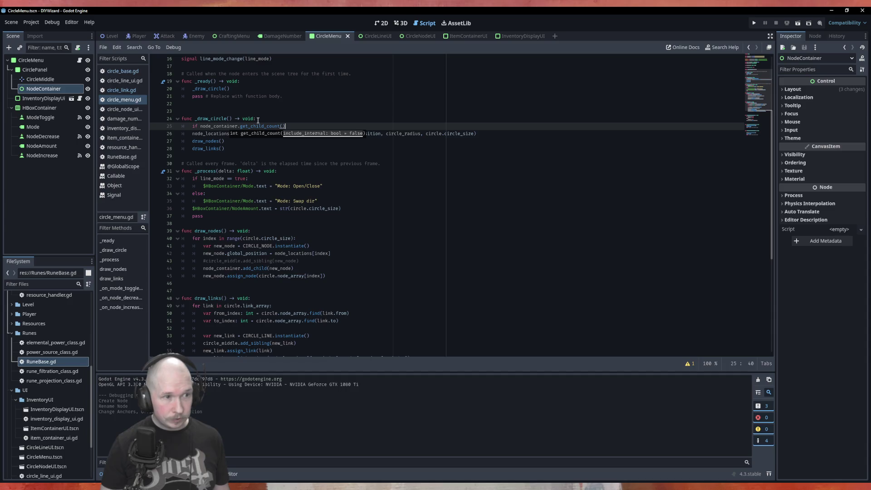
type(" 0:")
Step: Under the if, loop over node_container.get_children() calling child.queue_free(), then run the game
key("Return")
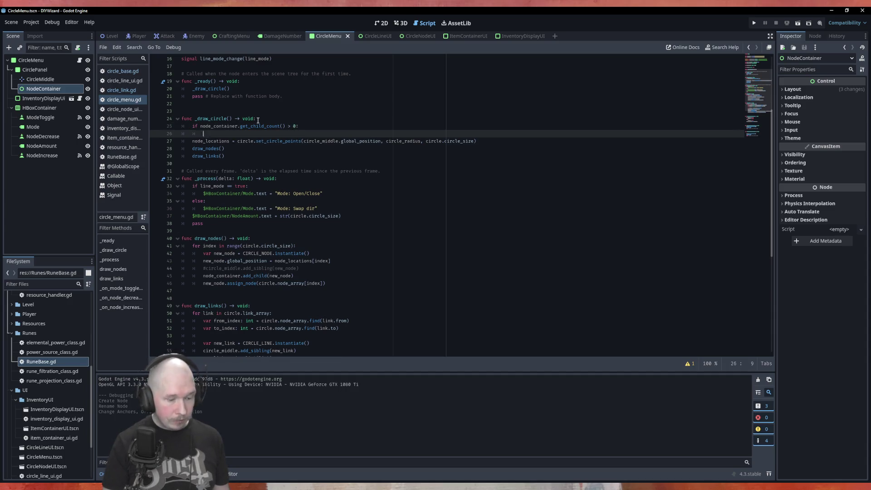
type("for ")
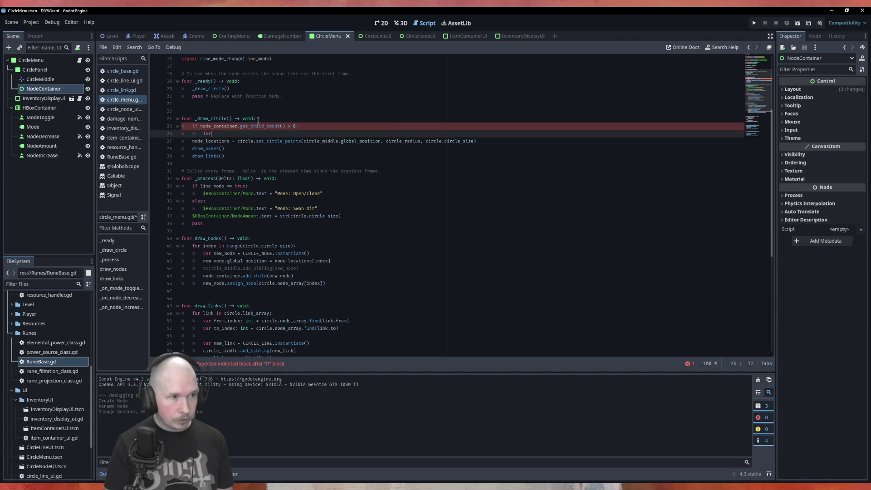
type("child")
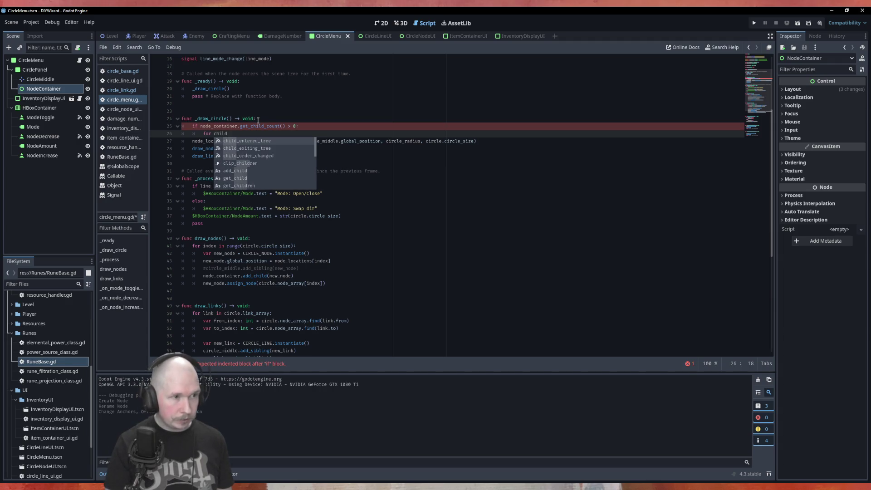
type(" in node")
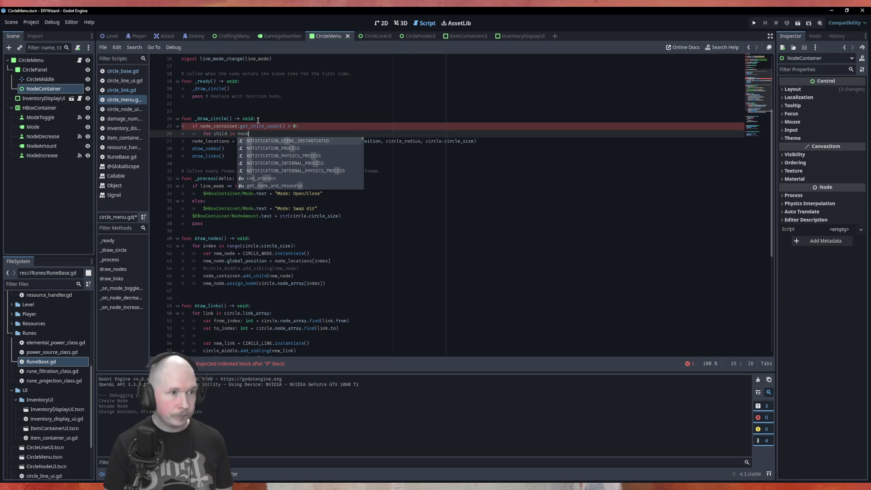
key("Return")
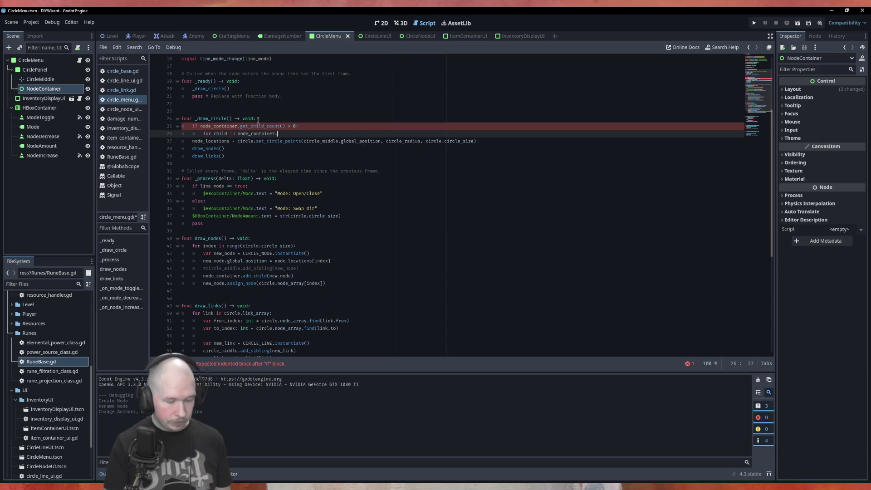
type("get_ch")
key("Down")
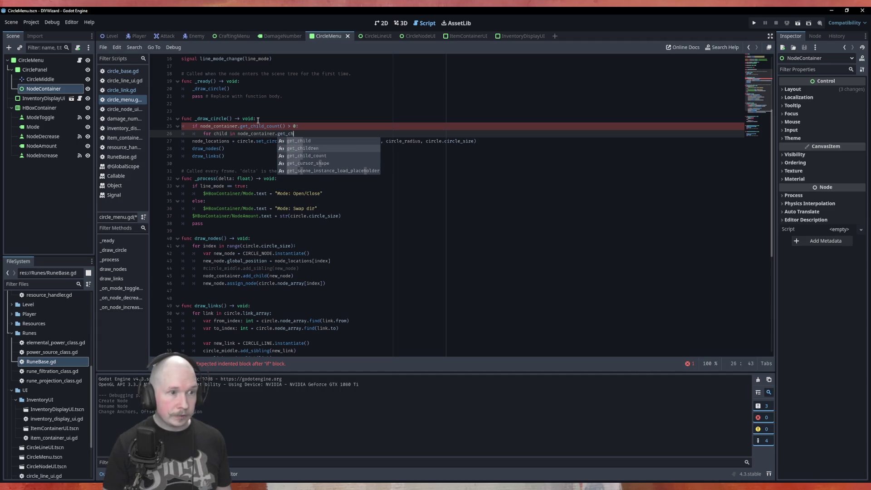
key("Return")
key("End")
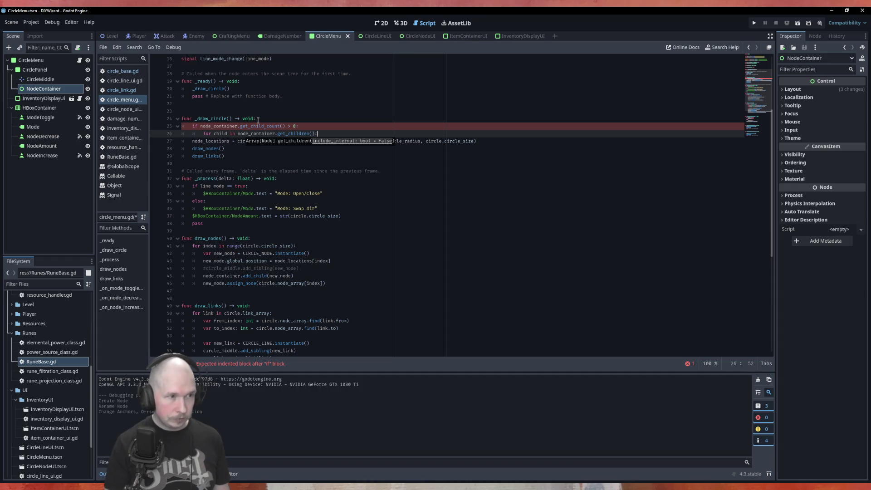
key("Return")
type("child.qu")
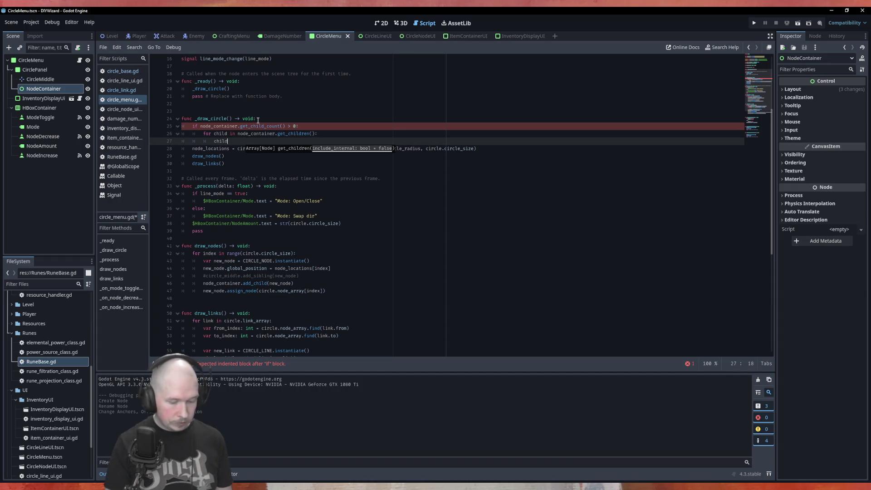
key("Return")
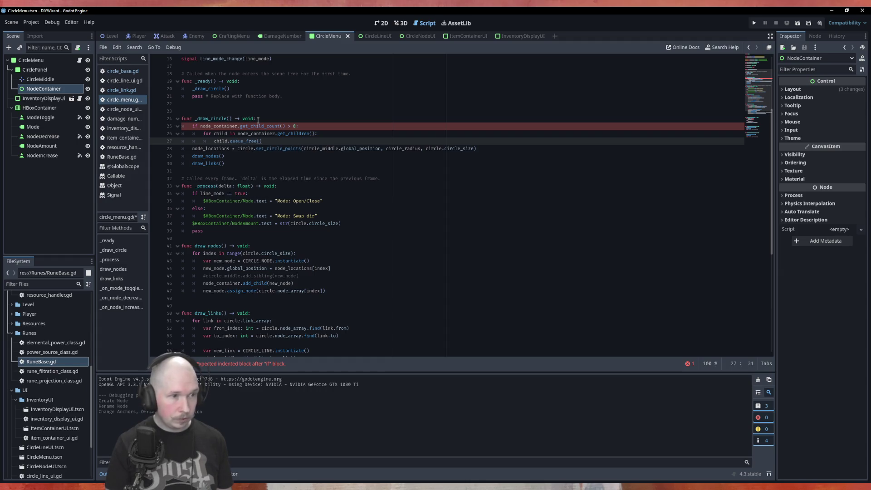
key("F6")
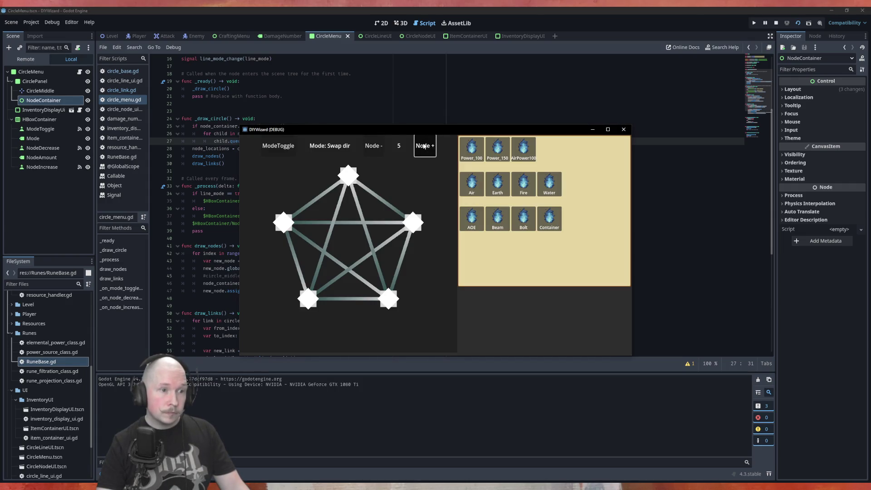
Step: Add a sixth node, remove it again, and close the game window
left_click(423, 146)
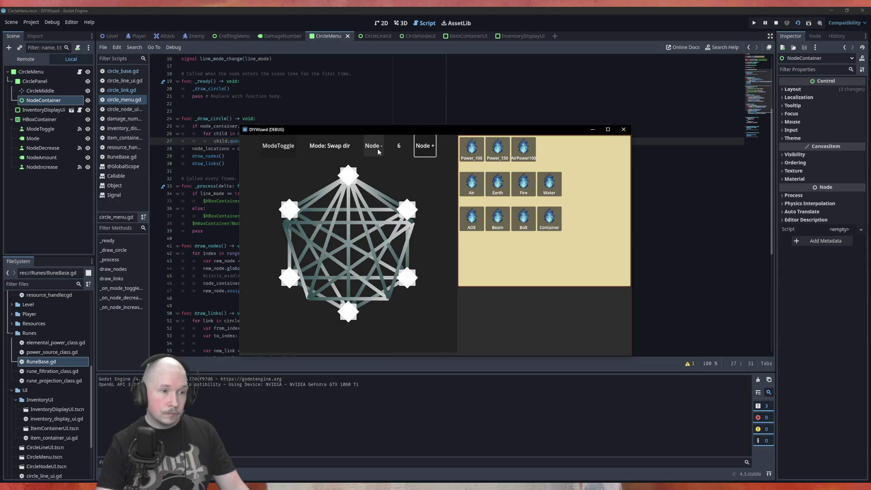
left_click(378, 146)
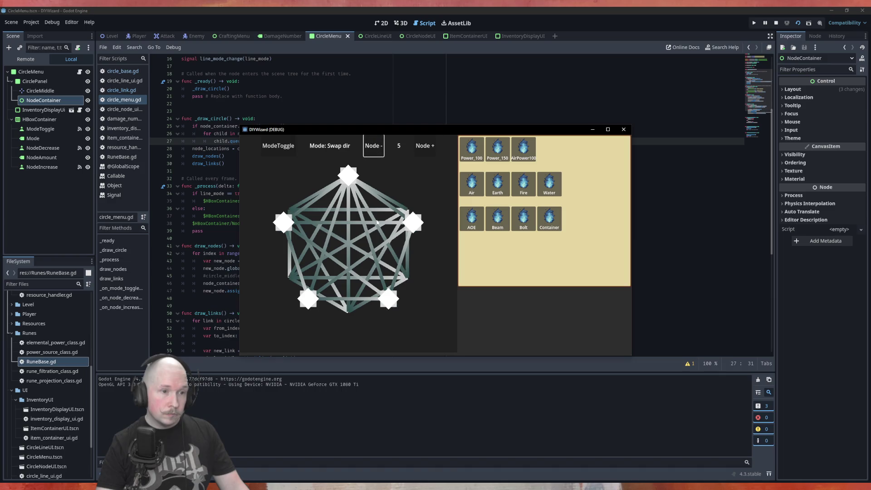
left_click(623, 129)
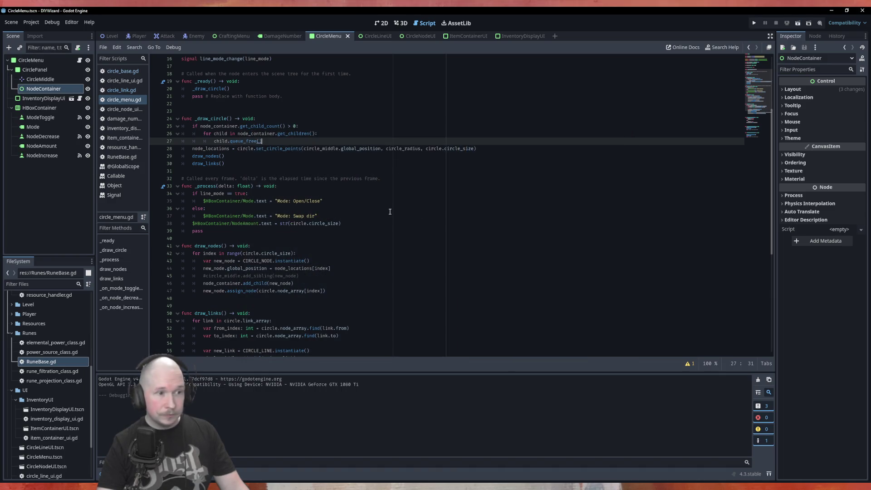
scroll(303, 265, "down", 4)
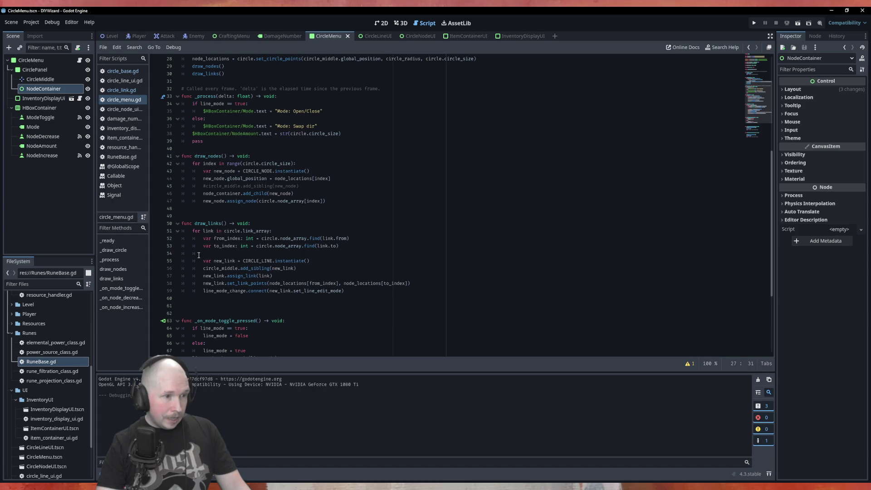
left_click(238, 268)
Step: Add node_container.add_child(new_link) after the var new_link line in draw_links
left_click(350, 258)
key("Return")
type("node")
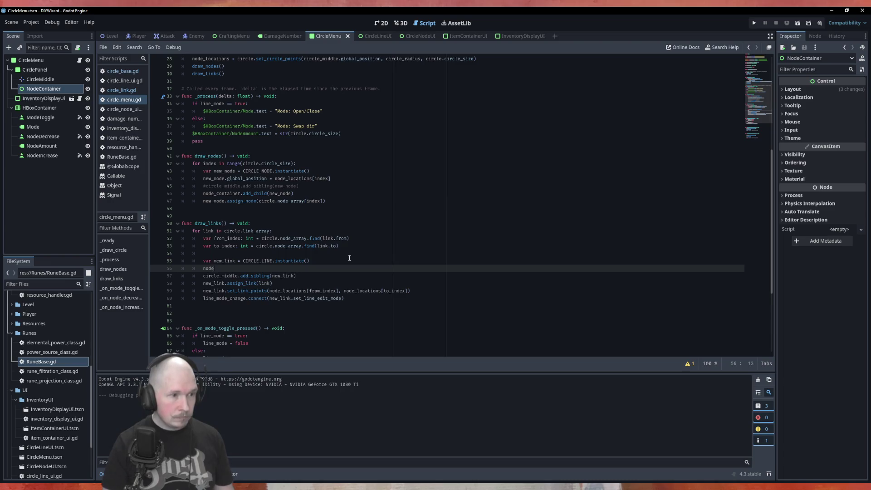
key("Return")
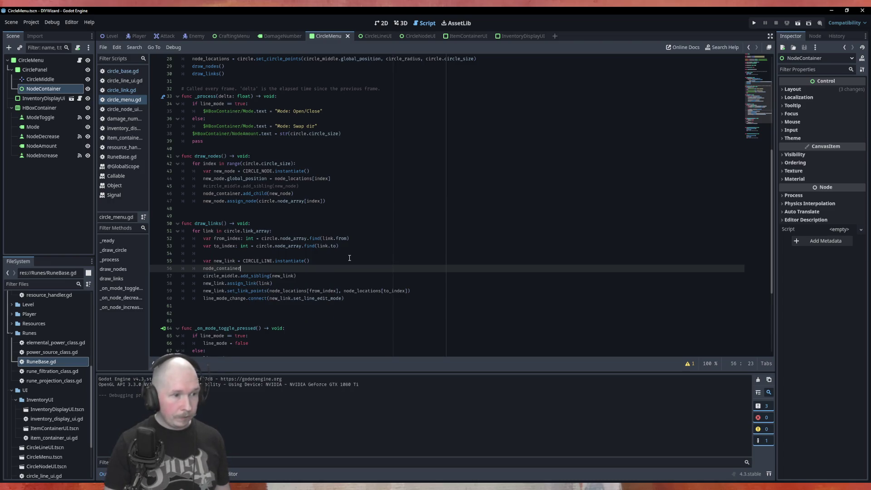
type(".add_c")
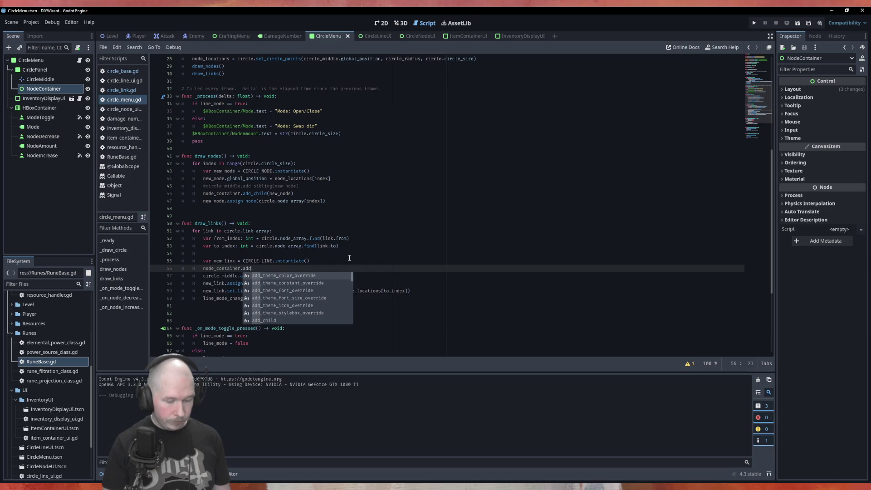
key("Return")
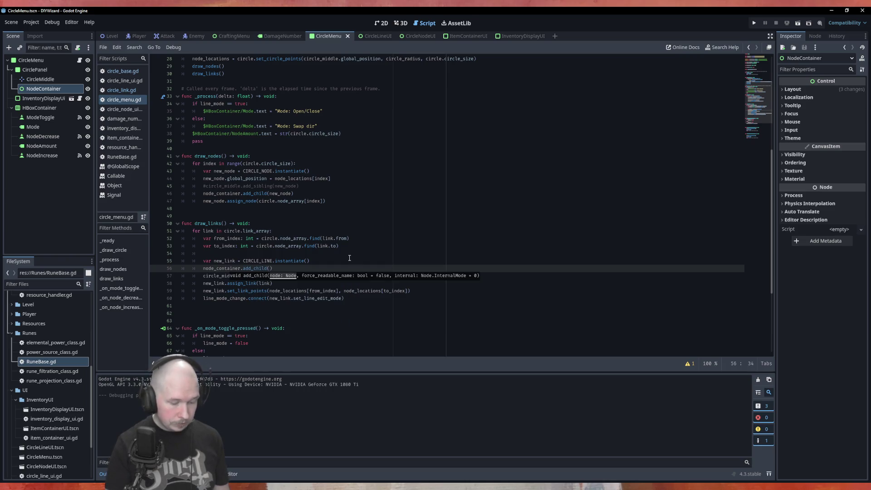
type("new_")
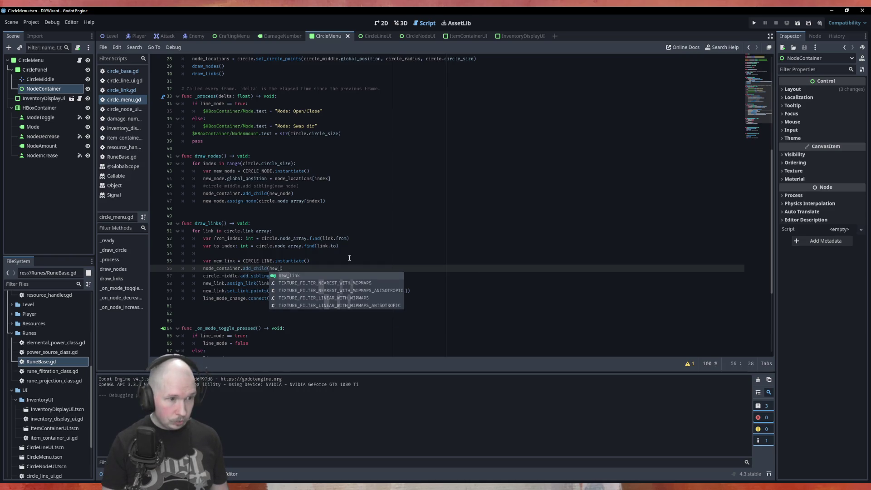
key("Return")
Step: Move circle_middle.add_sibling(new_link) above add_child, comment it out with #, and run the game
key("Down")
key("alt+Up")
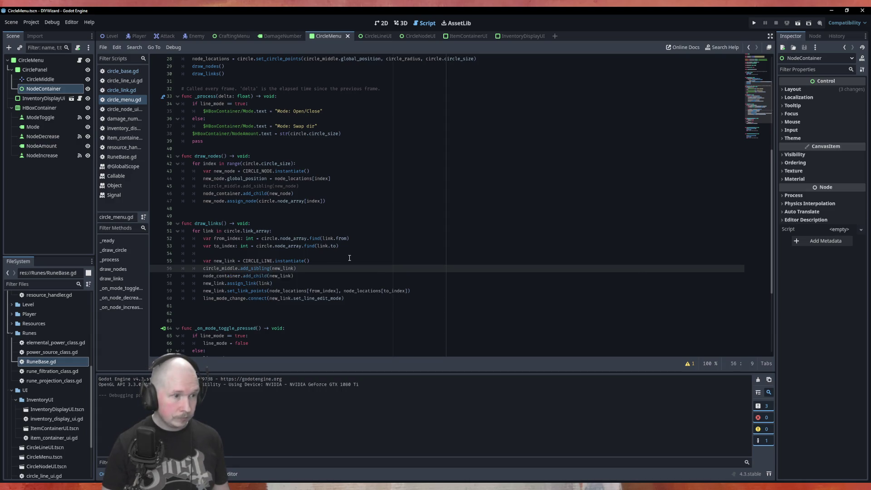
type("#")
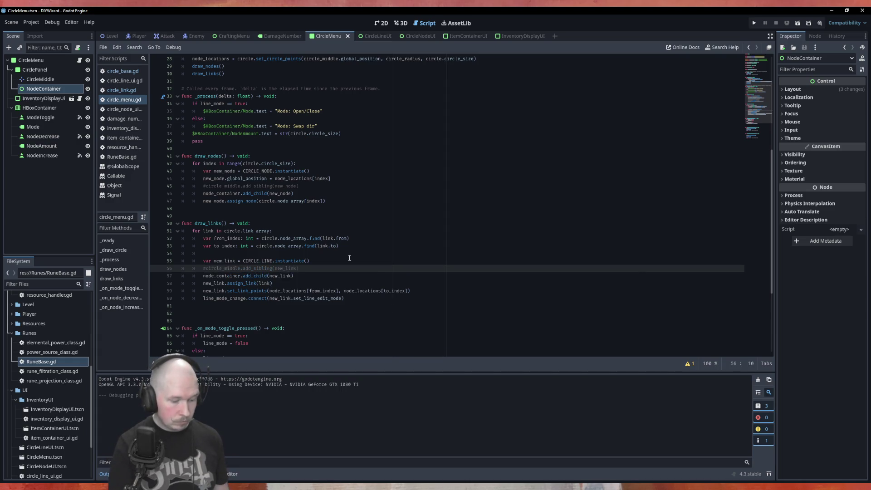
key("F5")
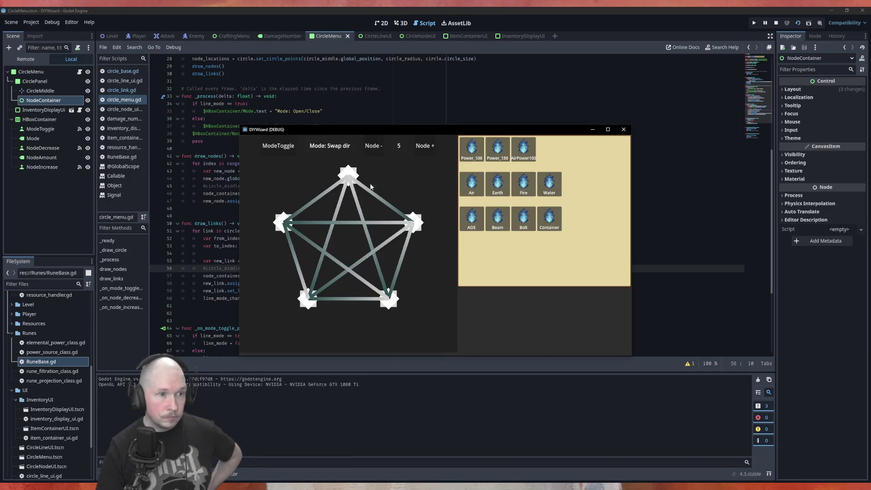
Step: Toggle the node count between six and five several times, ending on a pentagon, then close the game
left_click(427, 148)
left_click(373, 147)
left_click(424, 146)
left_click(367, 147)
left_click(426, 148)
left_click(373, 147)
left_click(426, 148)
left_click(373, 147)
left_click(431, 148)
left_click(373, 147)
left_click(426, 148)
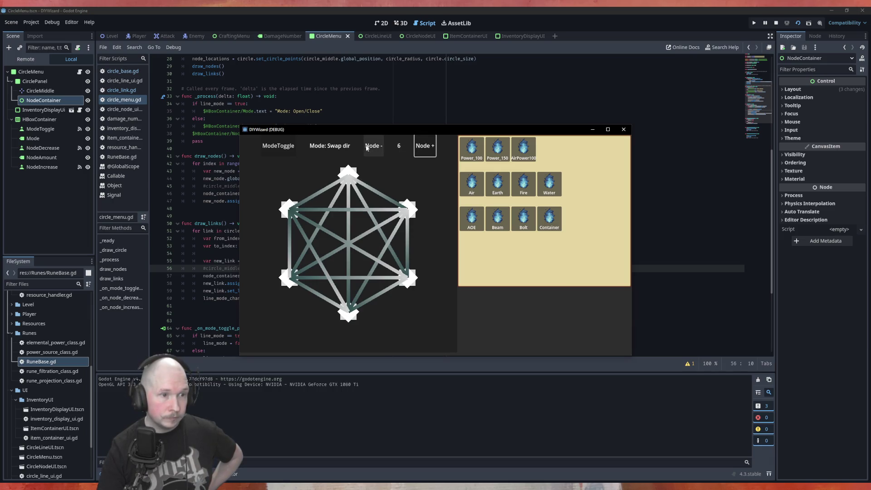
left_click(377, 143)
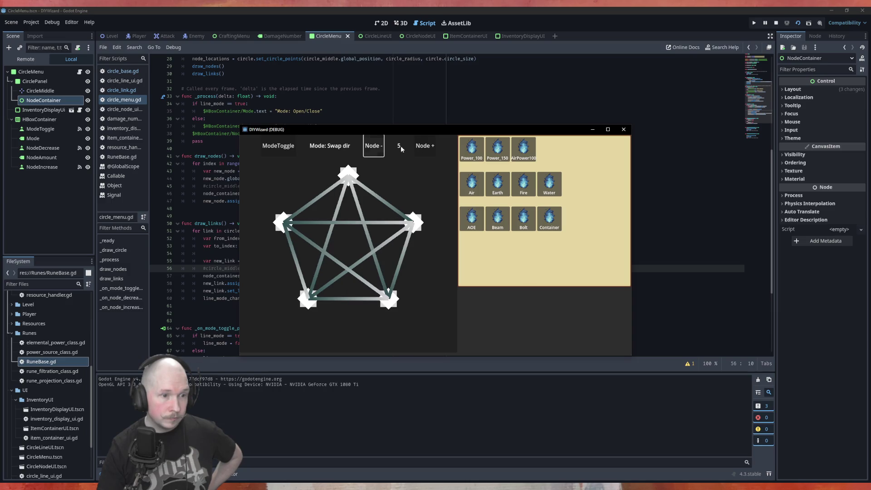
left_click(623, 130)
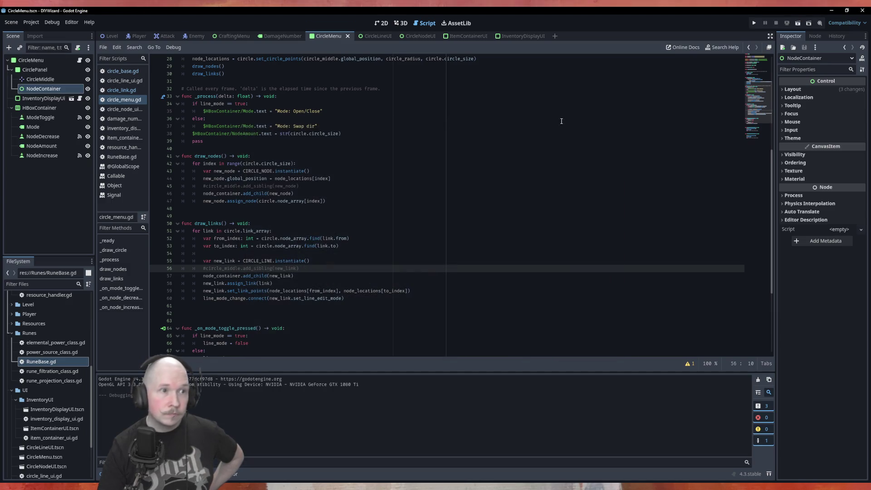
Step: Set the CircleNodeUI root's Ordering Z Index to 20 and save the scene
left_click(372, 37)
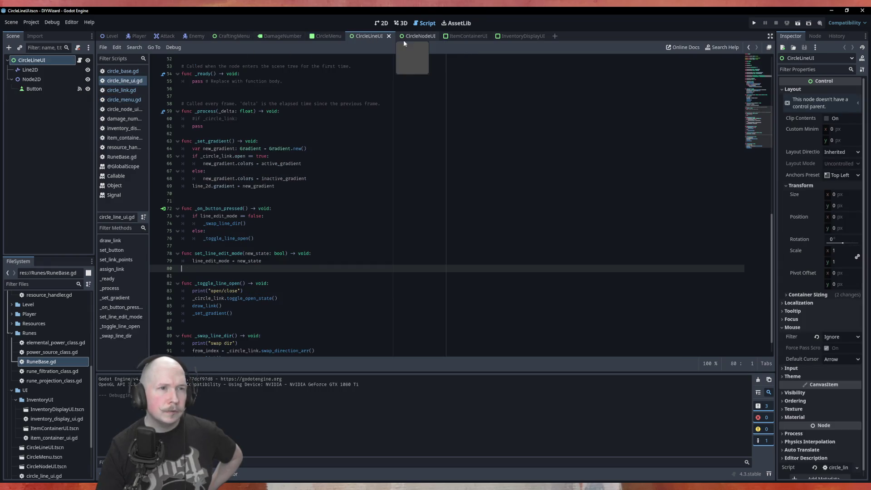
left_click(421, 36)
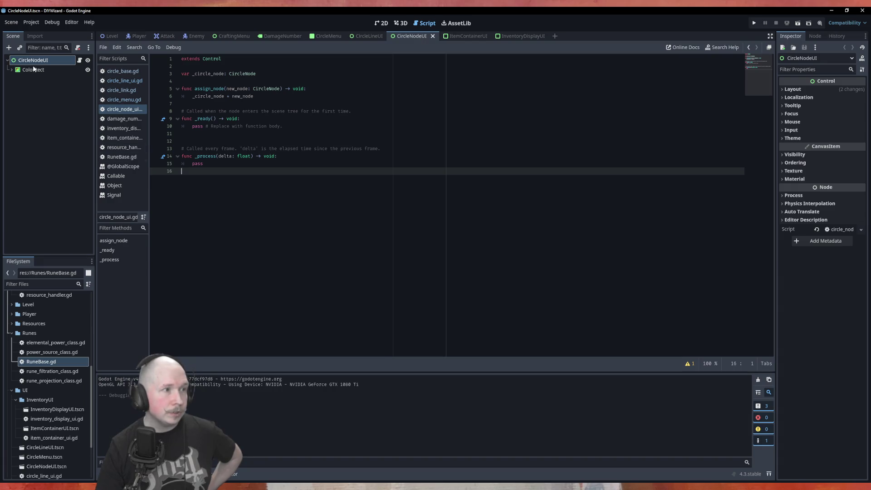
left_click(806, 154)
left_click(805, 154)
left_click(807, 165)
left_click(846, 173)
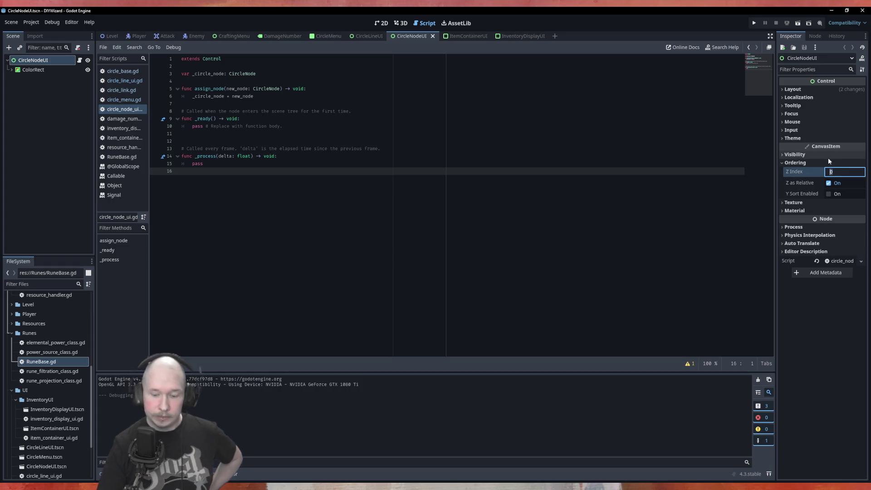
type("2")
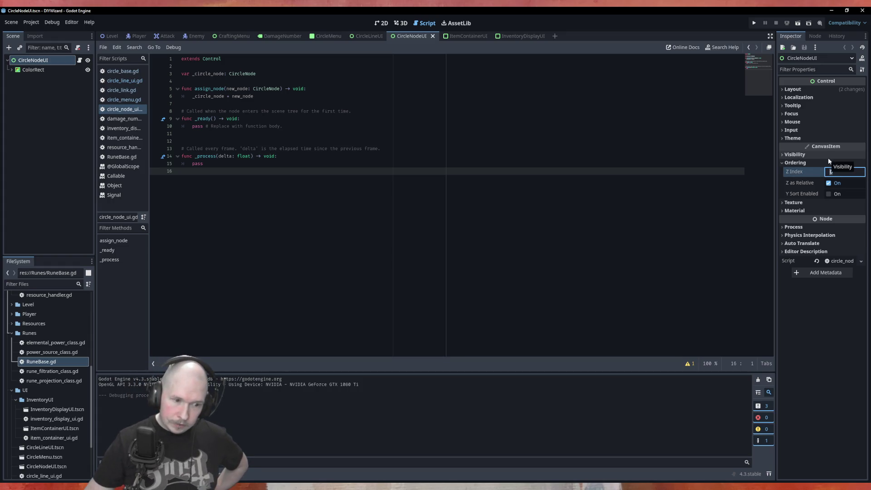
left_click(438, 91)
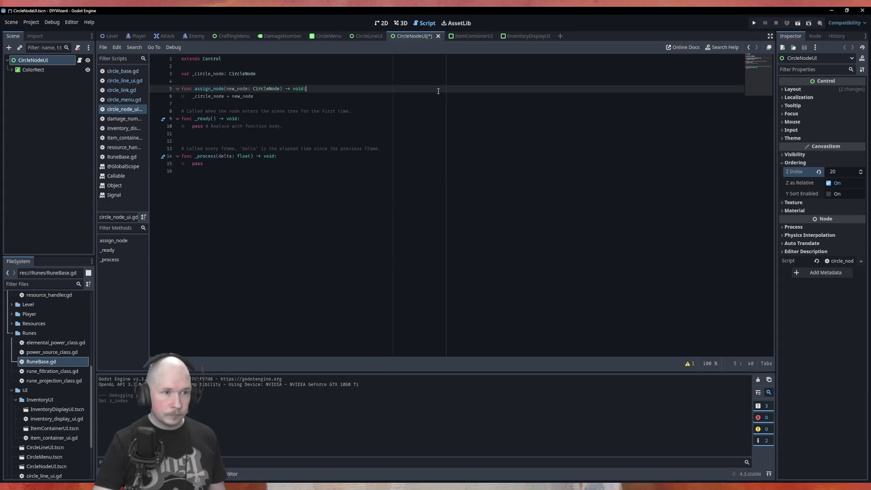
key("ctrl+s")
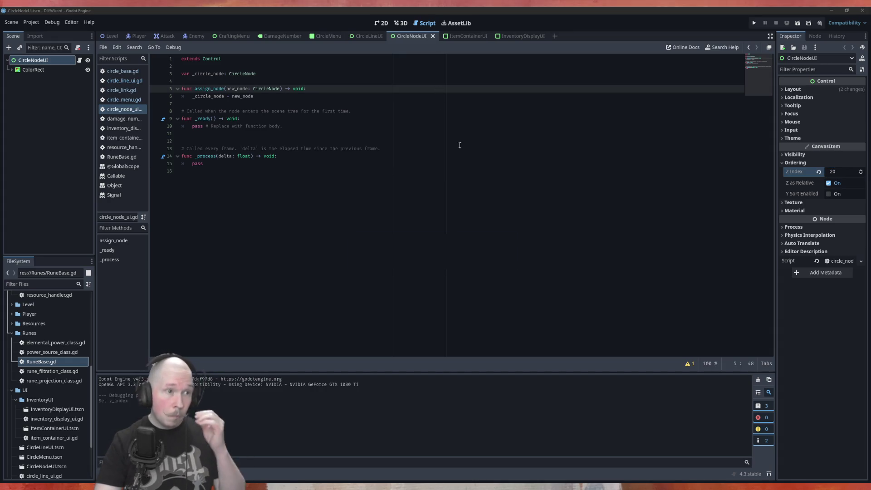
Step: Test-run CircleNodeUI, stop it, then run the game from the CircleMenu scene
key("F6")
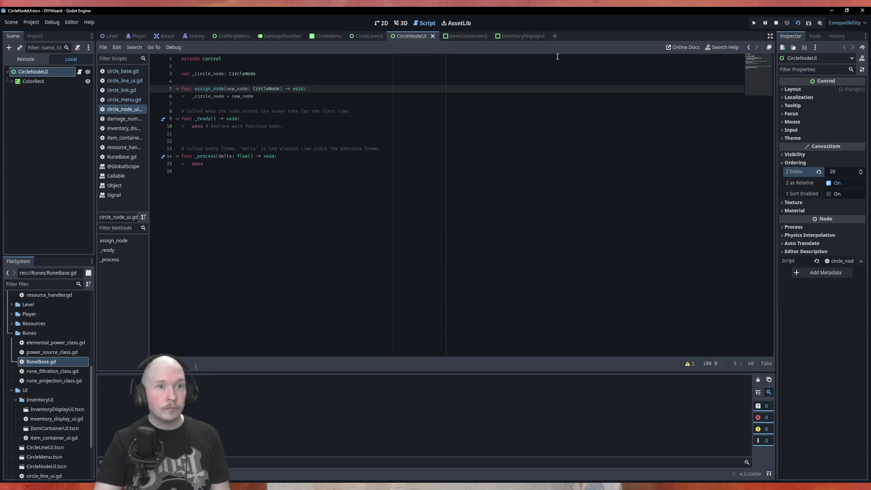
key("F8")
left_click(330, 37)
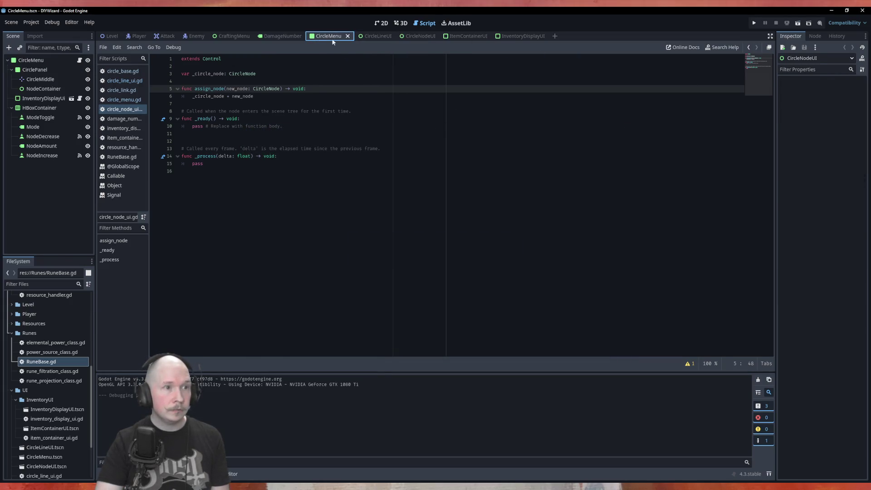
key("F6")
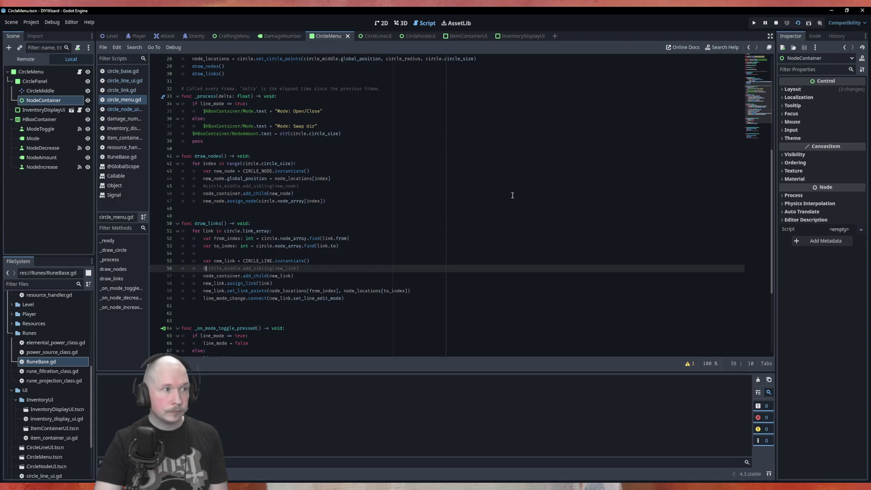
Step: Reduce the circle to three nodes
left_click(372, 146)
left_click(425, 146)
left_click(372, 146)
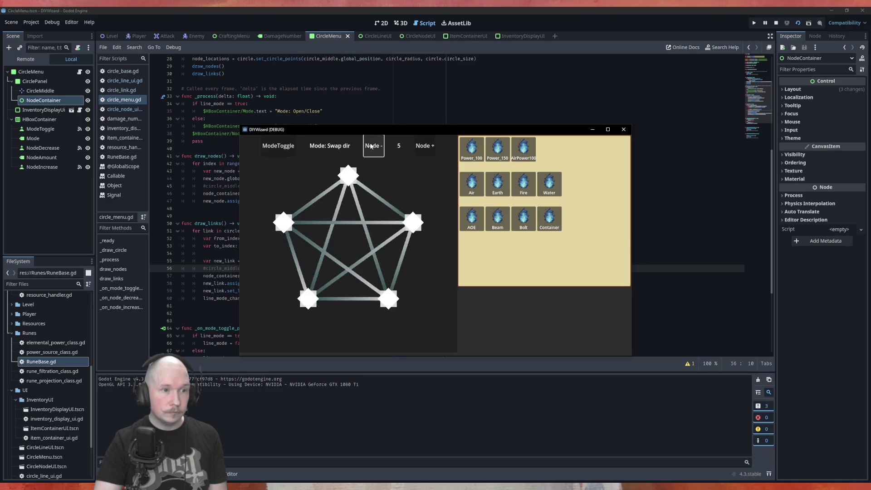
double_click(371, 146)
left_click(371, 146)
left_click(424, 146)
Step: Raise the node count to 20, then drop it to 19
triple_click(425, 147)
triple_click(425, 146)
triple_click(426, 146)
triple_click(425, 146)
triple_click(426, 146)
double_click(425, 146)
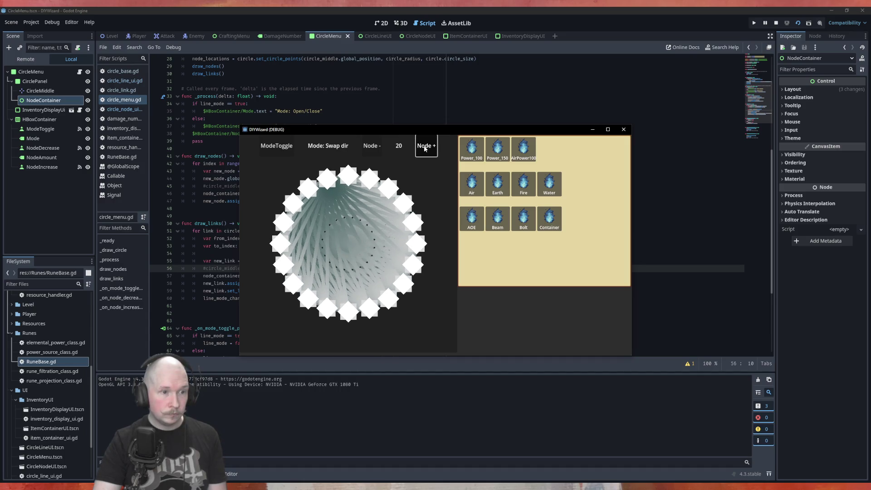
left_click(372, 146)
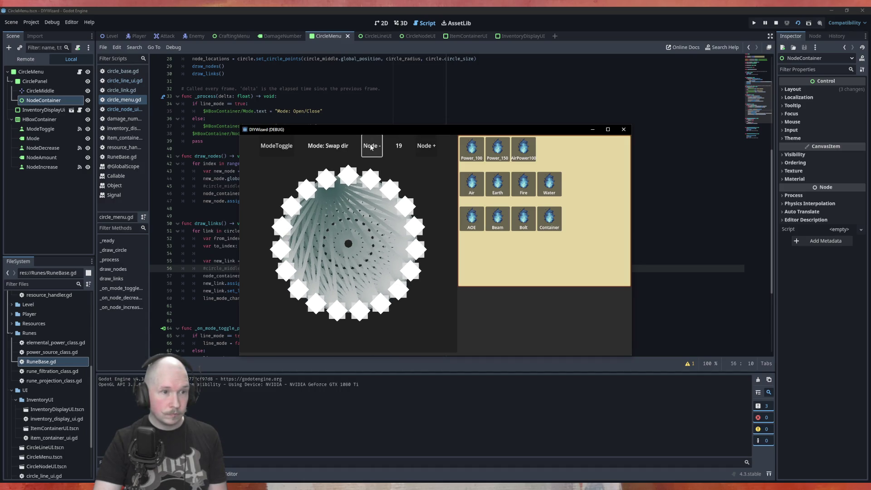
Step: Lower the node count down to 2, then raise it back to 5 and on to 7
double_click(371, 146)
double_click(371, 146)
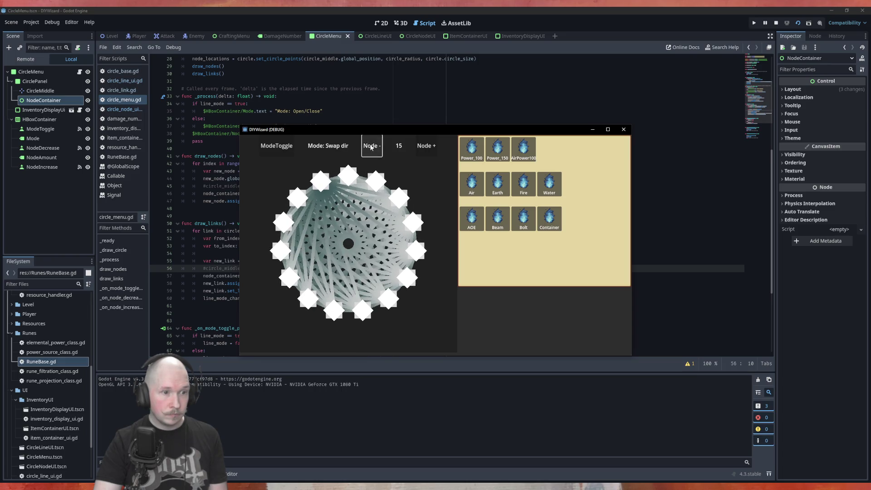
double_click(372, 146)
triple_click(371, 146)
triple_click(371, 146)
double_click(371, 146)
double_click(371, 146)
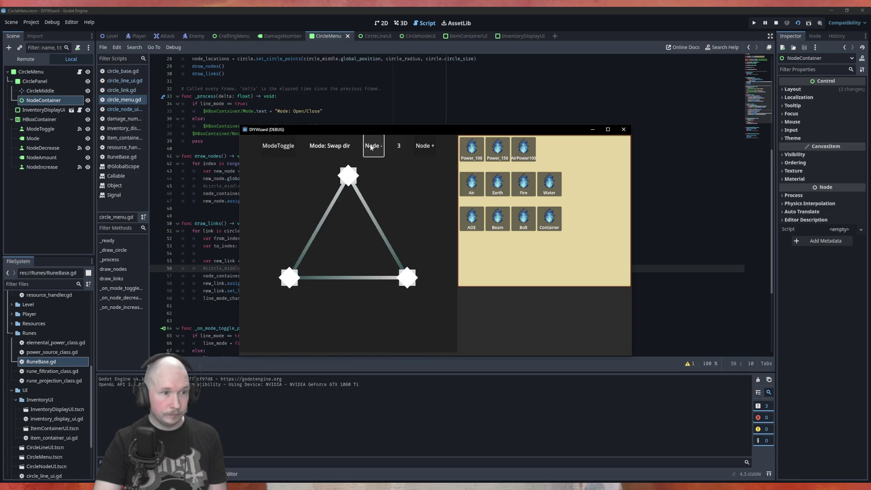
left_click(371, 146)
triple_click(426, 146)
double_click(428, 146)
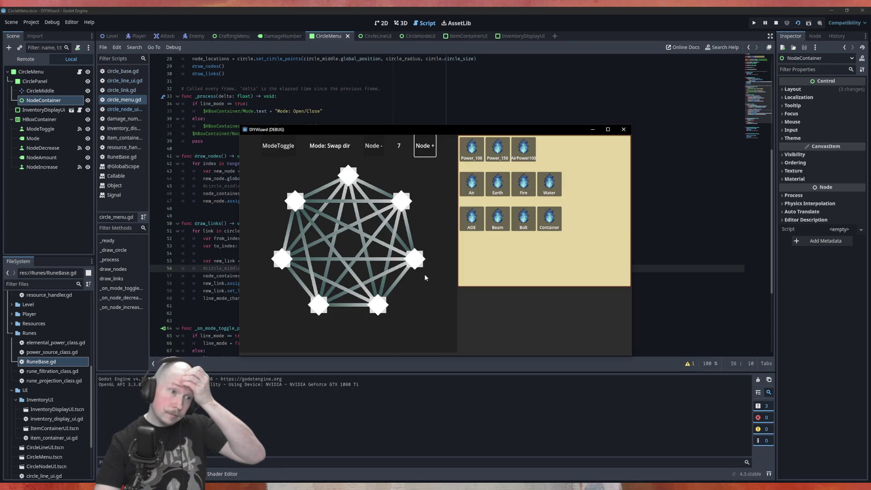
Step: Reduce the figure to a triangle, switch to Open/Close mode, and open all three links
left_click(375, 146)
left_click(374, 146)
left_click(375, 146)
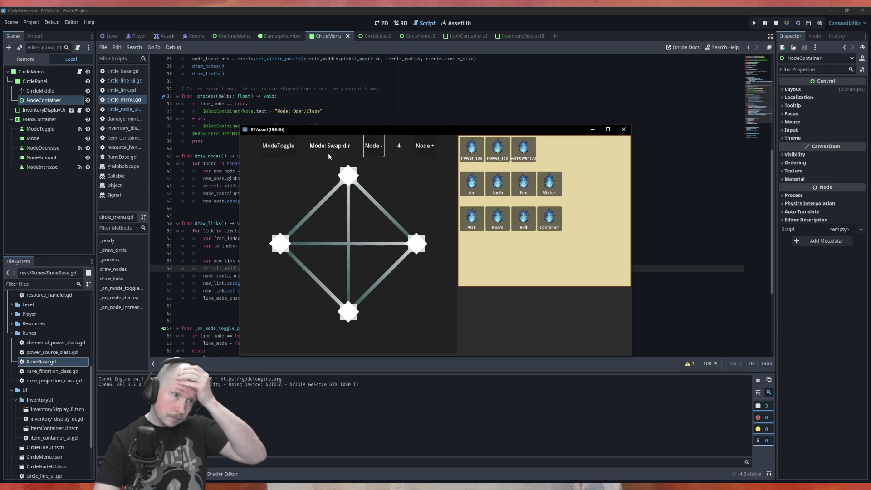
left_click(374, 146)
left_click(292, 149)
left_click(333, 208)
left_click(376, 229)
left_click(369, 278)
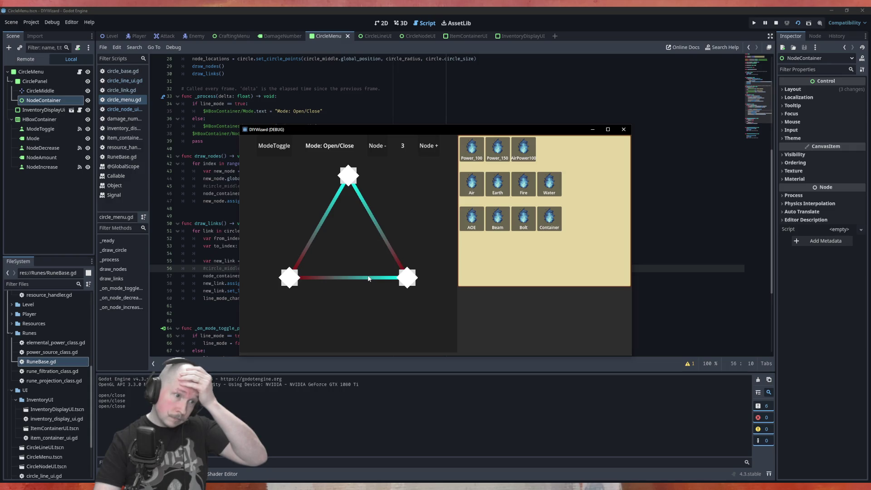
Step: In swap-direction mode, reverse the left link, add a fourth node, and reverse two diamond links
left_click(280, 150)
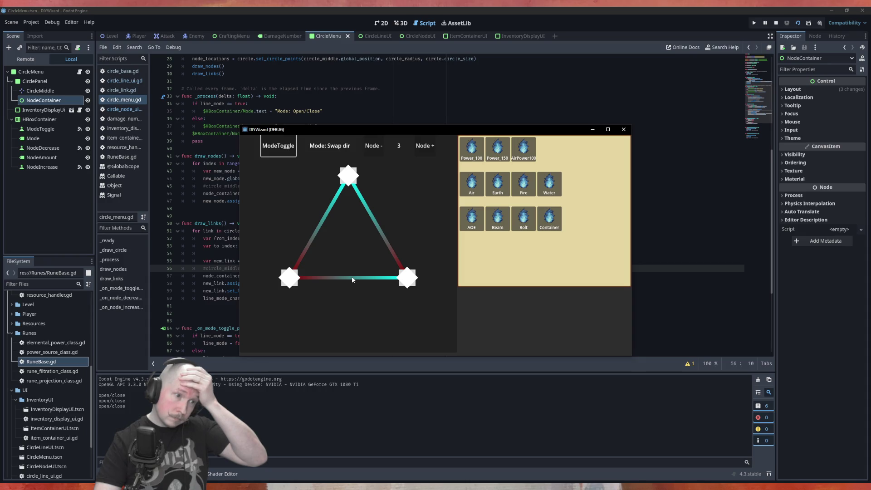
left_click(315, 233)
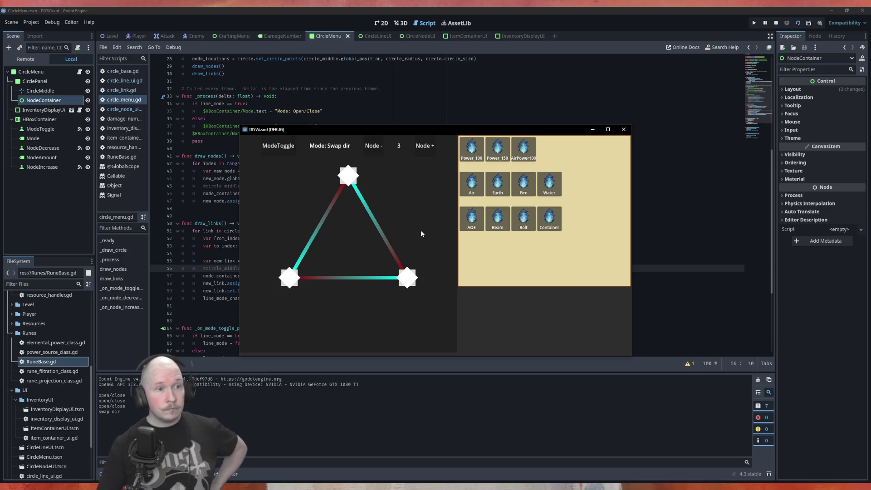
left_click(425, 145)
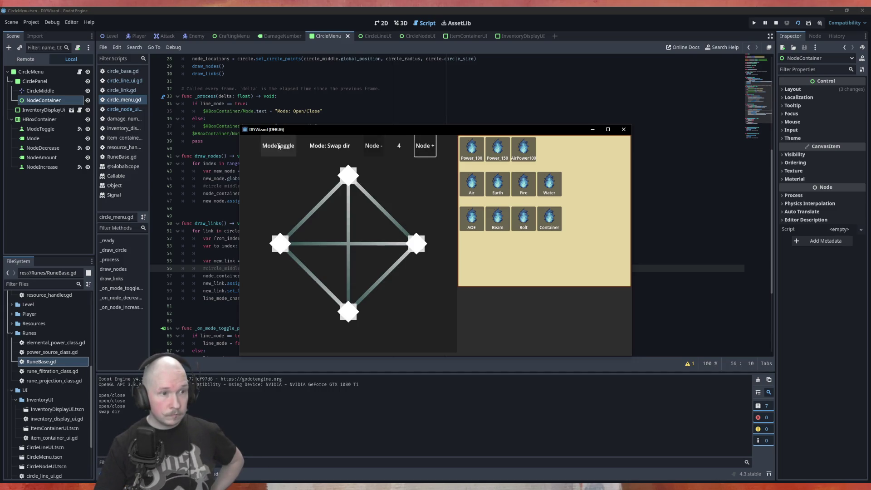
left_click(323, 203)
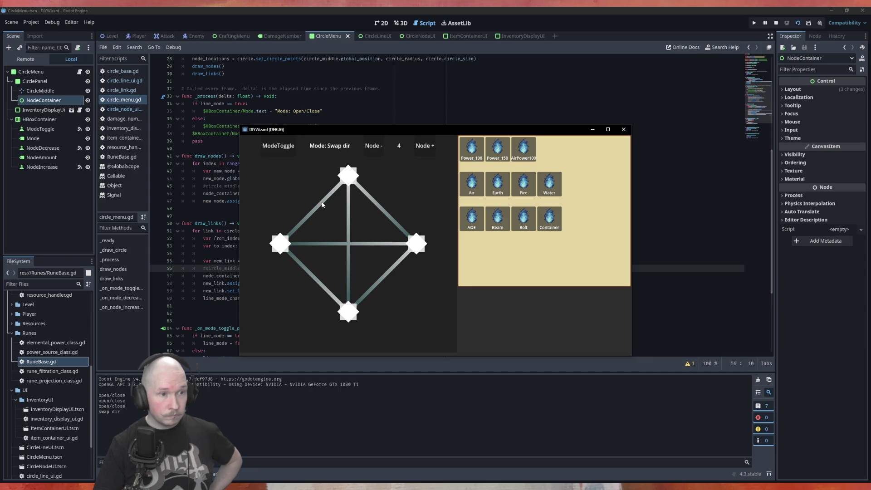
left_click(348, 207)
Step: In open/close mode, open all four diamond links, then close the game window
left_click(274, 145)
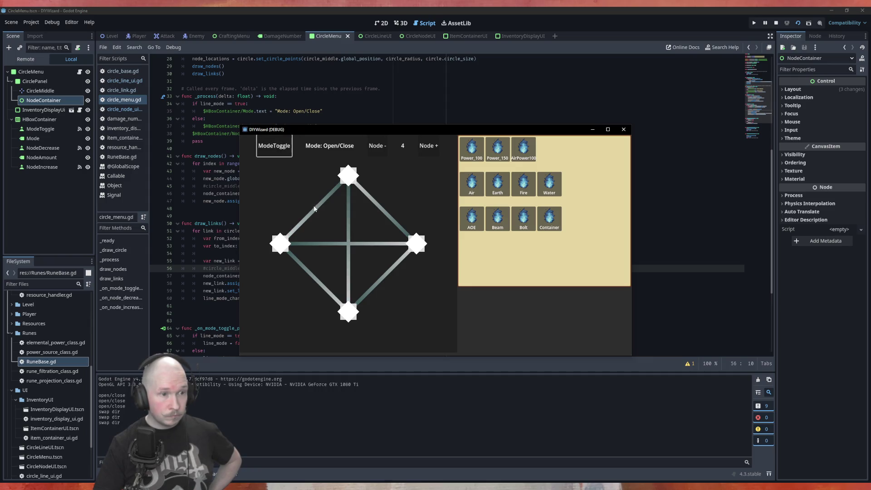
left_click(385, 213)
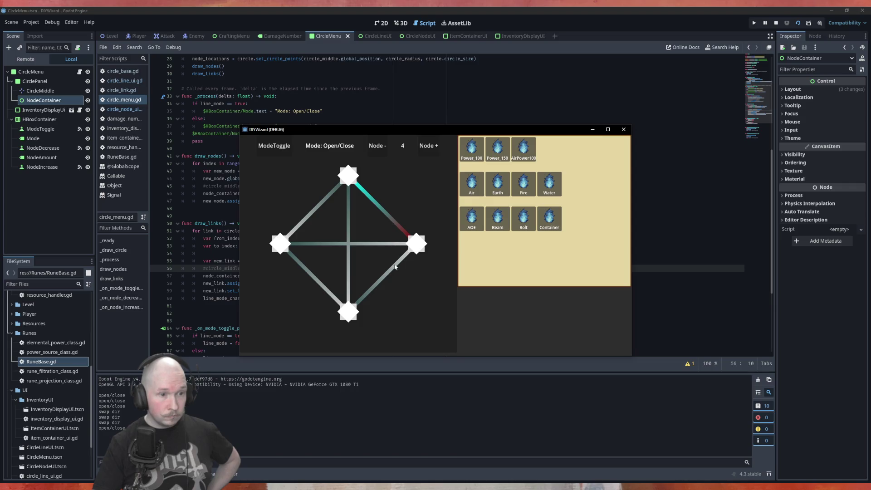
left_click(372, 288)
left_click(316, 283)
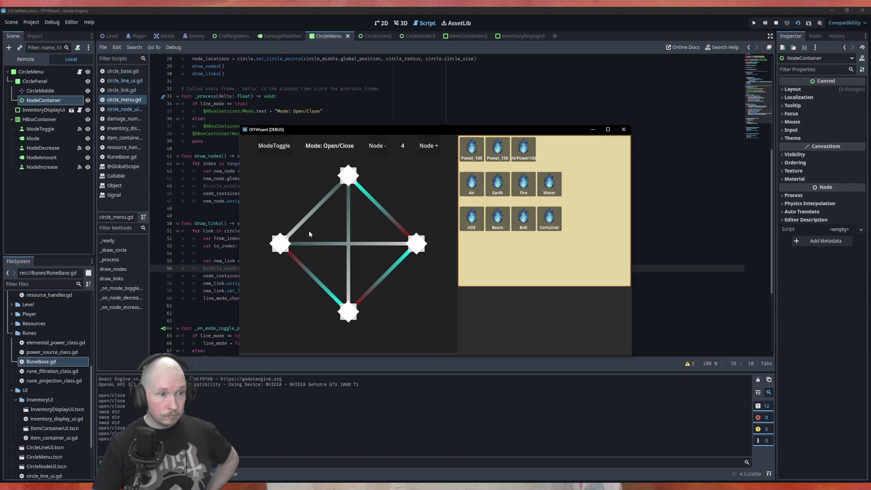
left_click(316, 243)
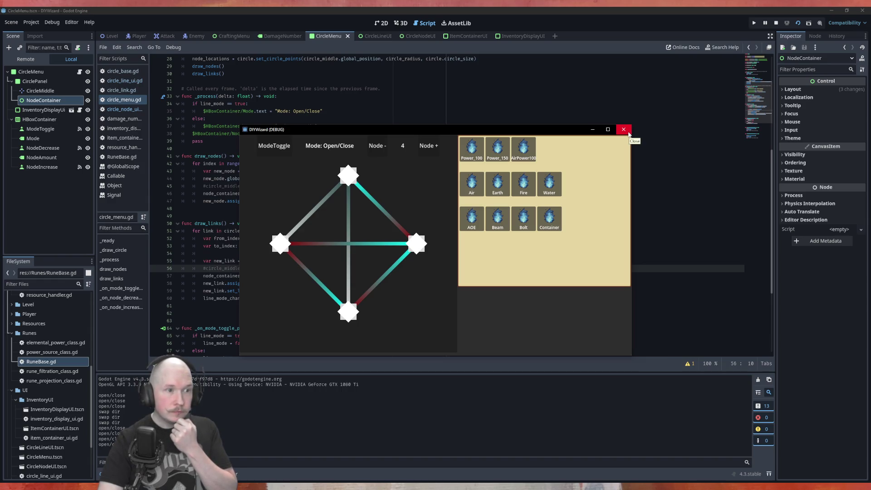
left_click(624, 130)
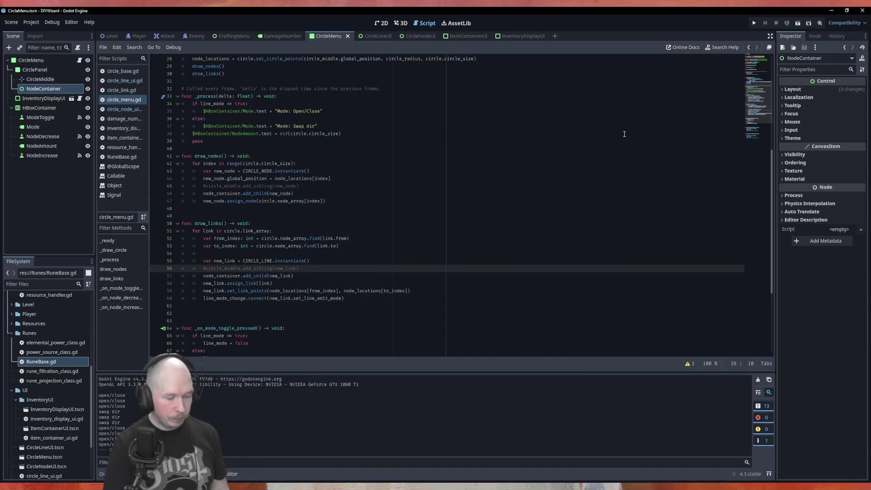
key("alt+Tab")
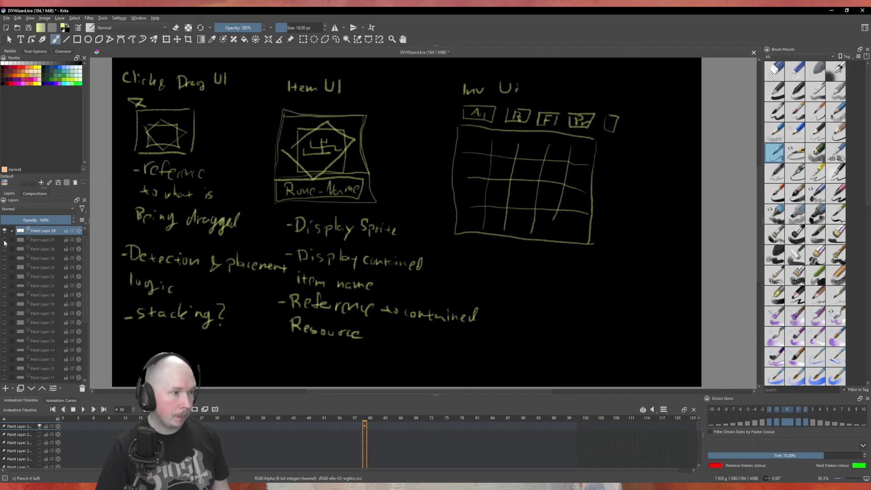
Step: Hide the UI sketch layer and show the Goals sketch layer as the drawing target
left_click(5, 239)
left_click(4, 230)
left_click(13, 238)
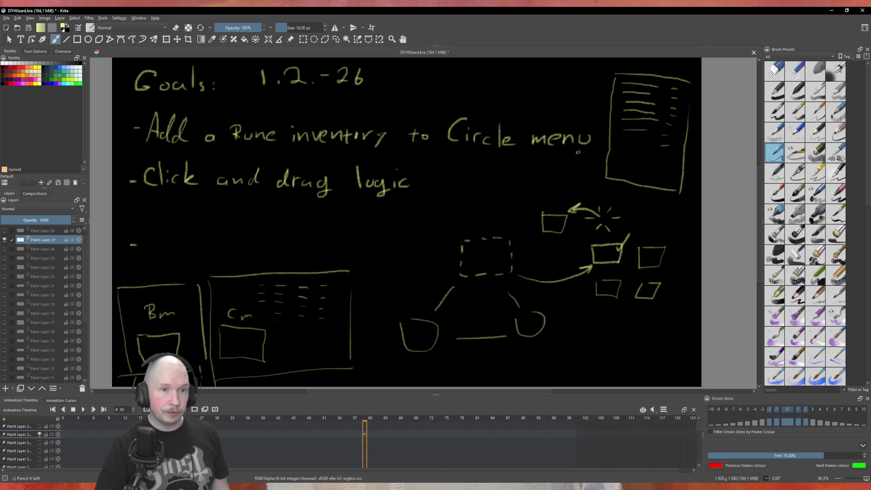
Step: Tick off the Rune inventory goal, double-underline 'Click and drag logic', and save the drawing
mouse_move(590, 135)
left_mouse_down()
mouse_move(608, 133)
mouse_move(626, 102)
left_mouse_up()
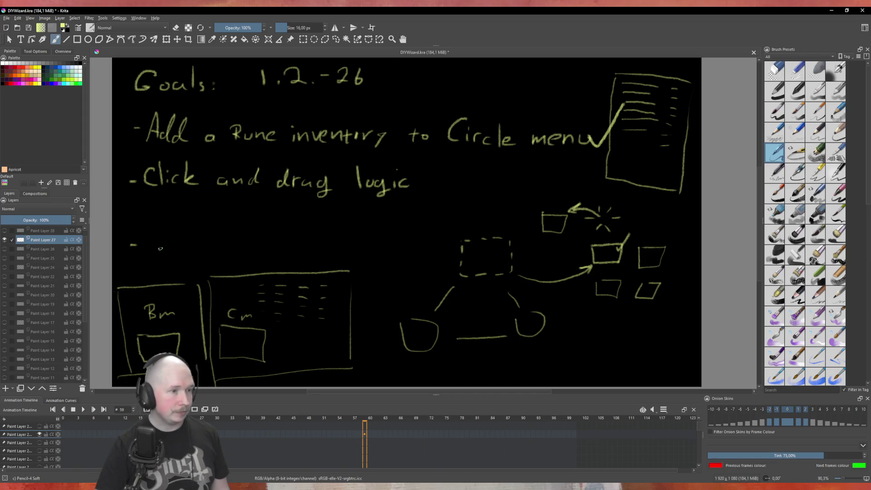
left_click_drag(151, 204, 408, 210)
left_click_drag(214, 217, 366, 214)
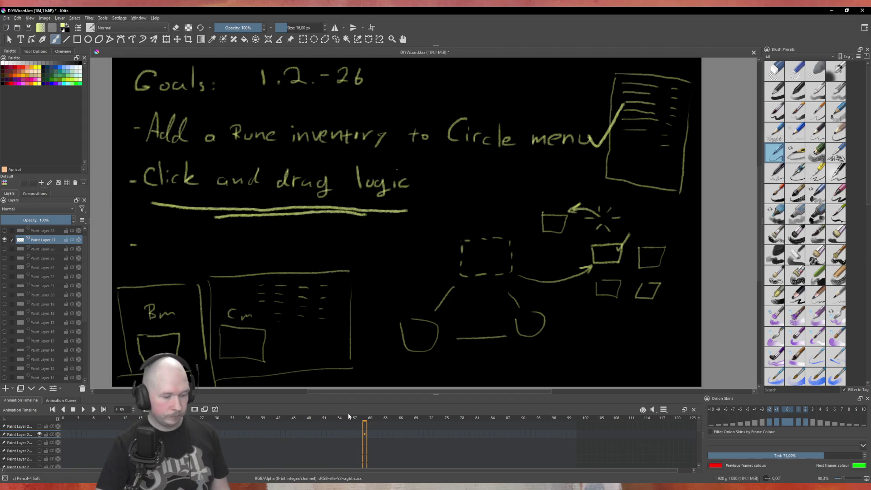
key("ctrl+s")
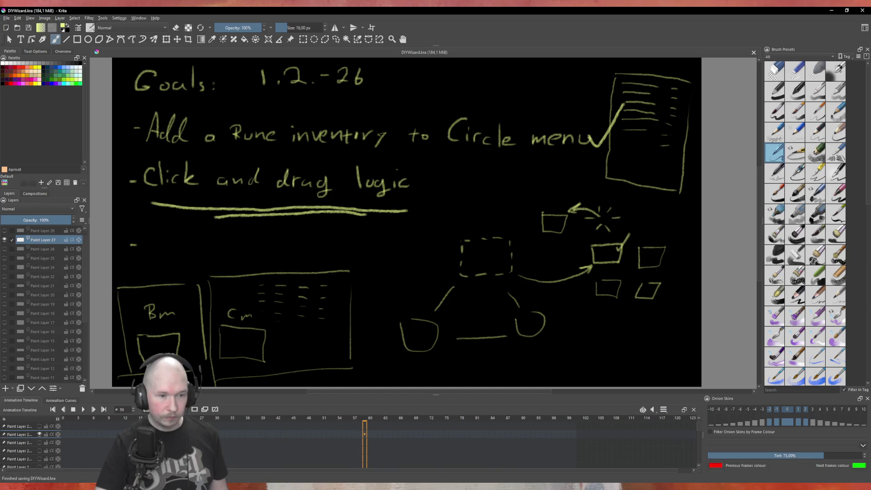
key("alt+Tab")
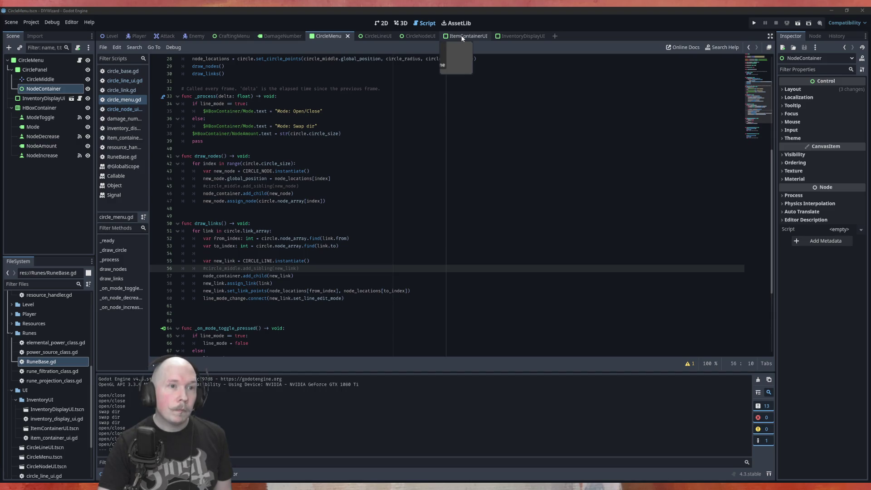
Step: Open the CircleNodeUI scene in the 2D view and zoom in on its white diamond
left_click(412, 36)
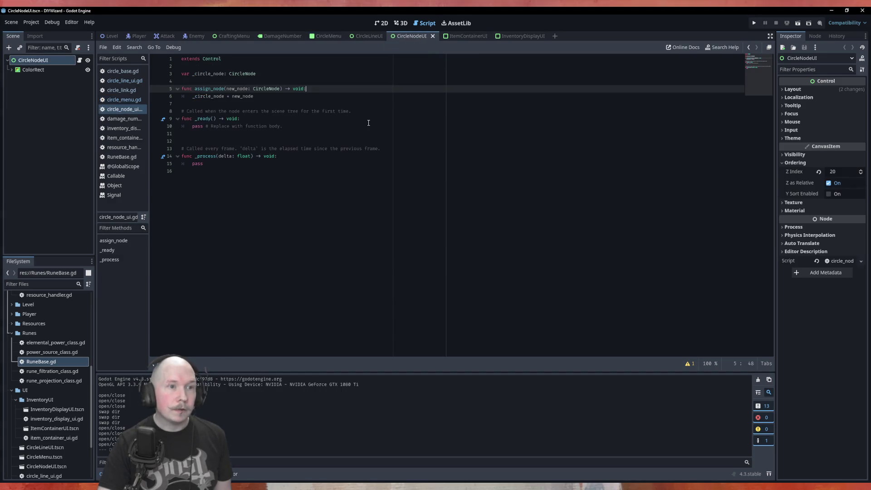
right_click(37, 62)
left_click(26, 82)
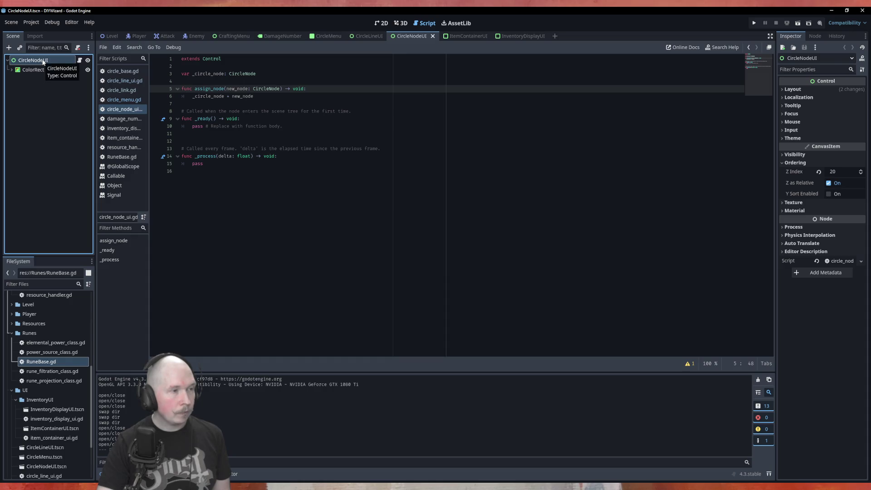
left_click(381, 24)
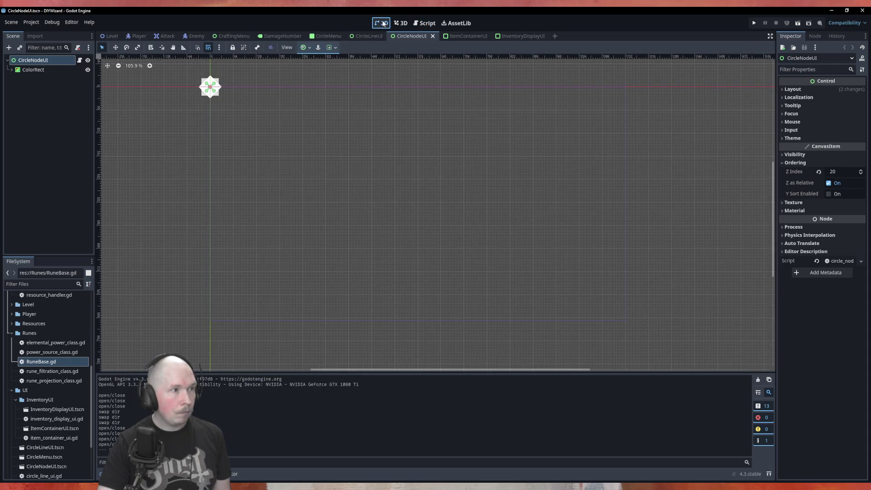
scroll(297, 148, "up", 15)
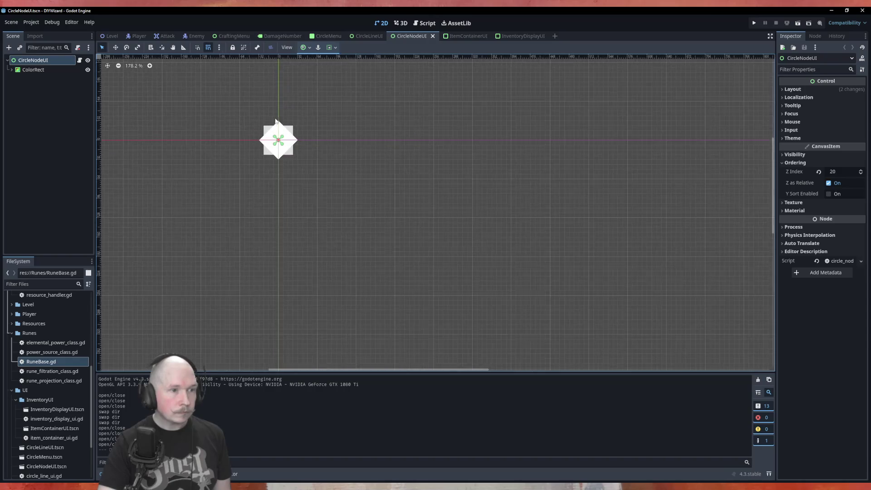
scroll(299, 140, "up", 3)
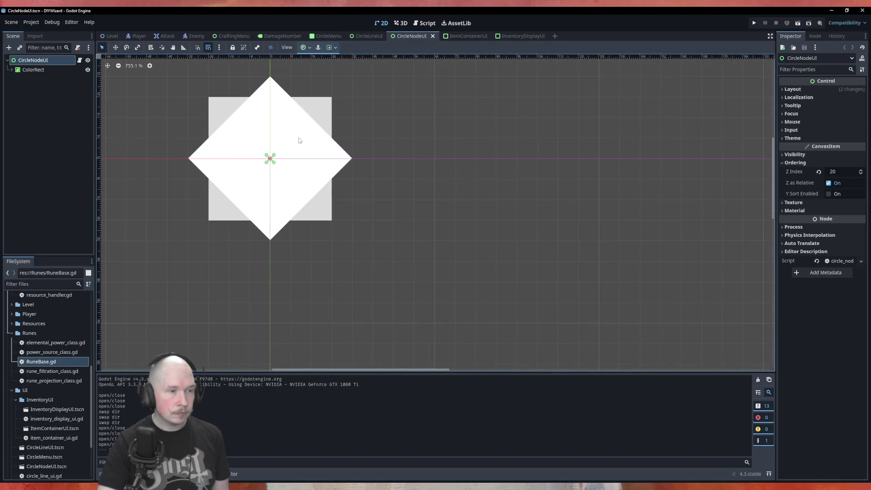
scroll(364, 196, "down", 1)
scroll(238, 129, "up", 3)
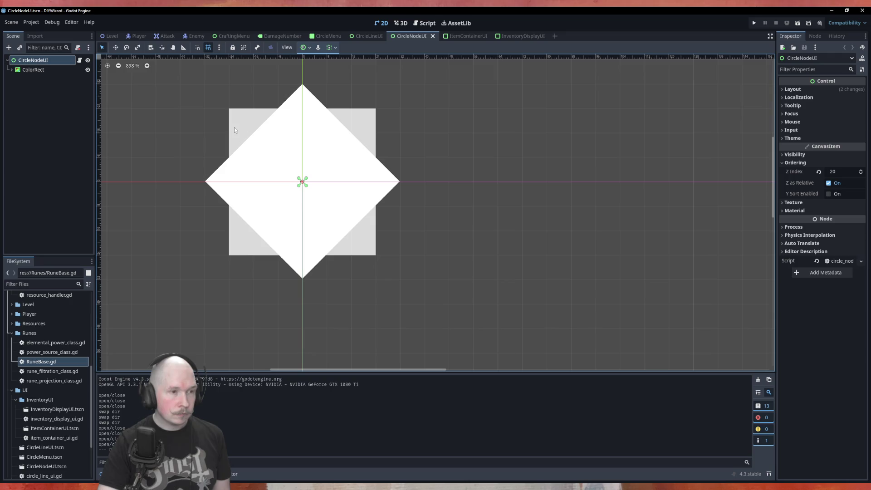
right_click(43, 63)
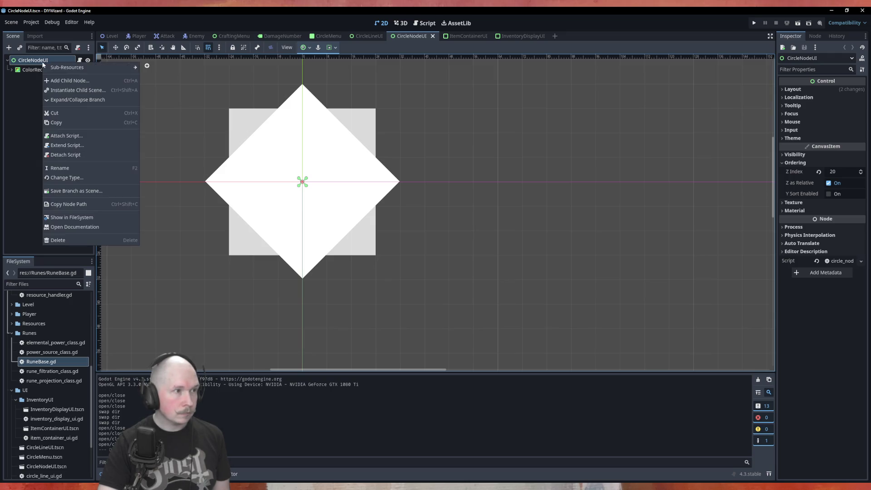
Step: Add a PanelContainer child node under CircleNodeUI
left_click(52, 80)
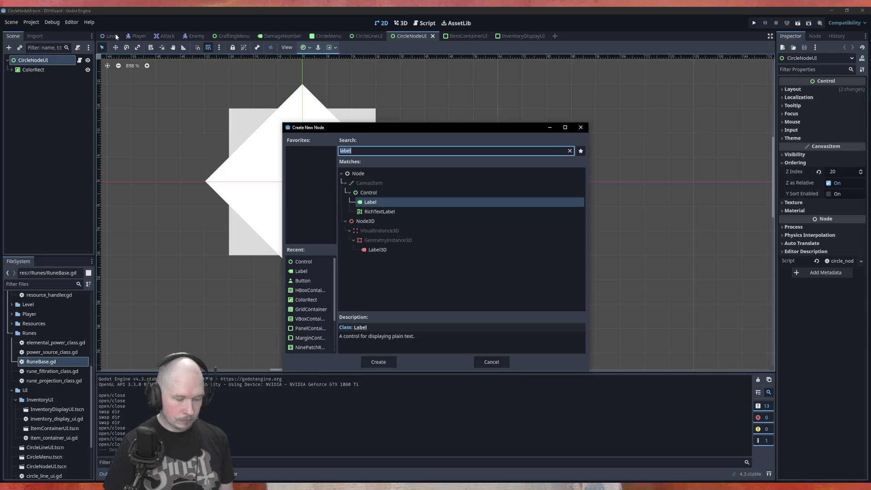
type("panel")
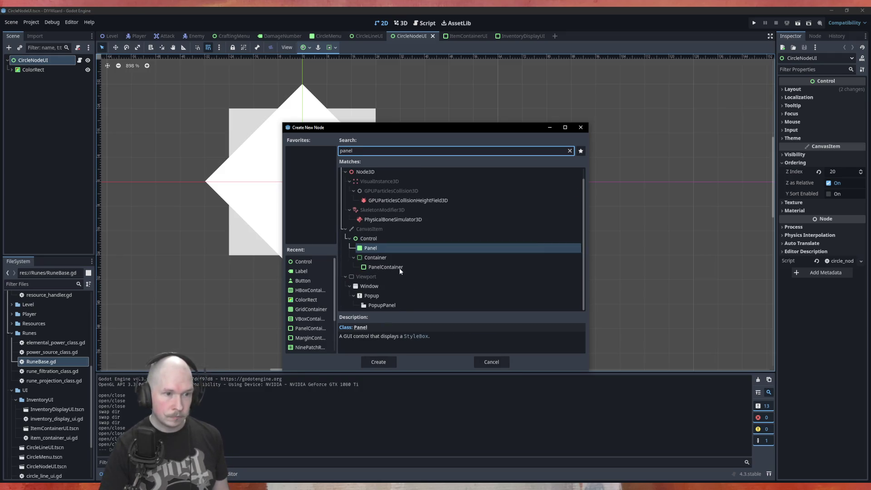
left_click(395, 267)
left_click(385, 362)
Step: Move and resize the PanelContainer so it encloses the whole diamond
left_click_drag(391, 277, 305, 195)
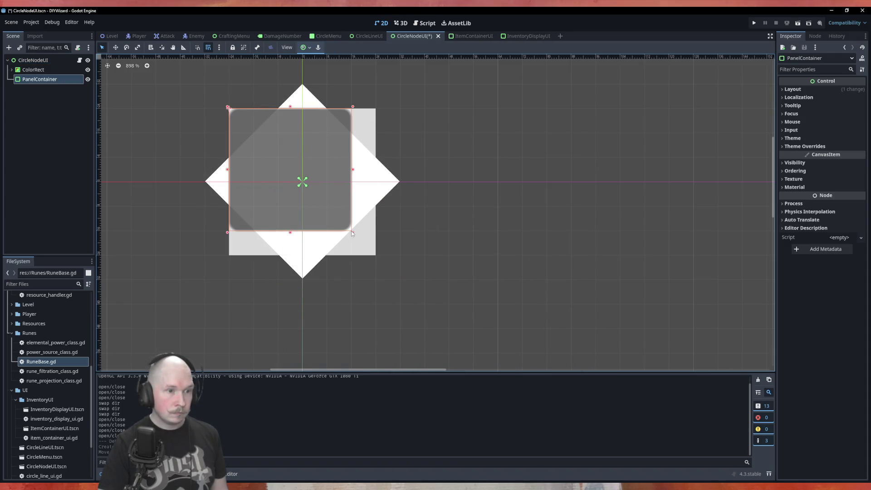
mouse_move(362, 243)
left_mouse_down()
mouse_move(363, 291)
mouse_move(412, 291)
left_mouse_up()
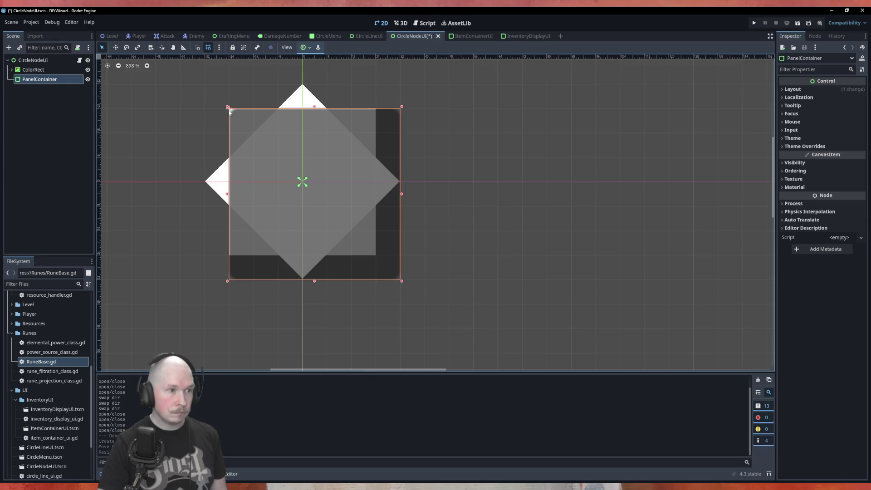
mouse_move(395, 261)
left_mouse_down()
mouse_move(370, 236)
mouse_move(395, 274)
left_mouse_up()
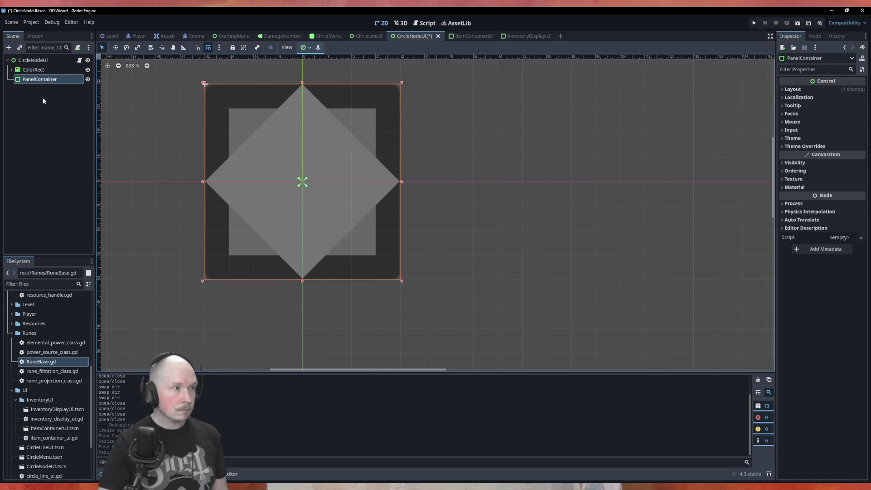
Step: Delete the extra PanelContainer node from the scene tree
right_click(42, 63)
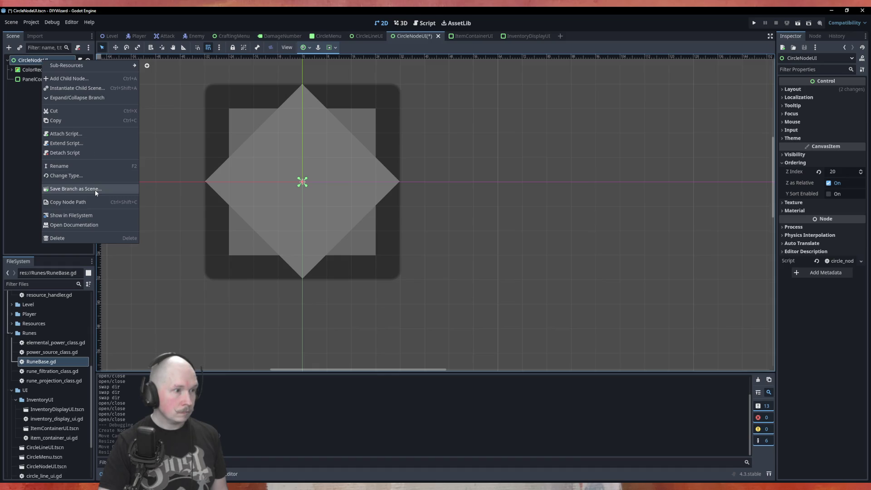
left_click(10, 130)
right_click(43, 80)
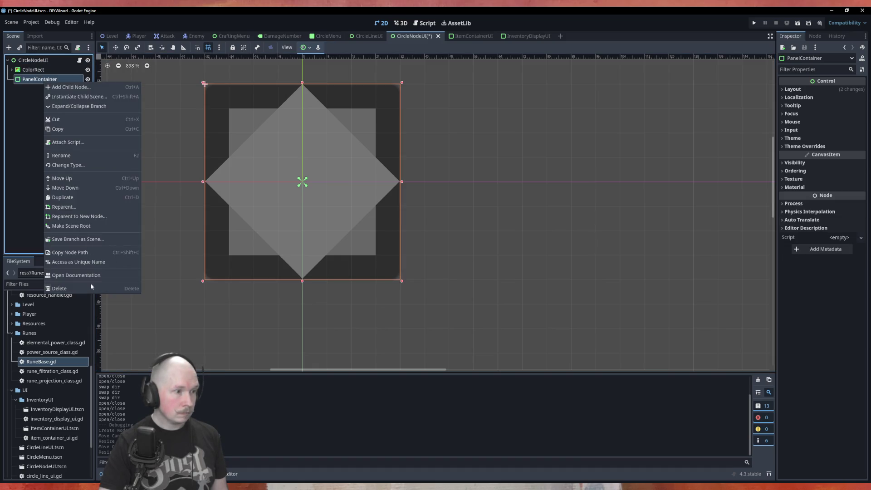
left_click(90, 289)
left_click(410, 257)
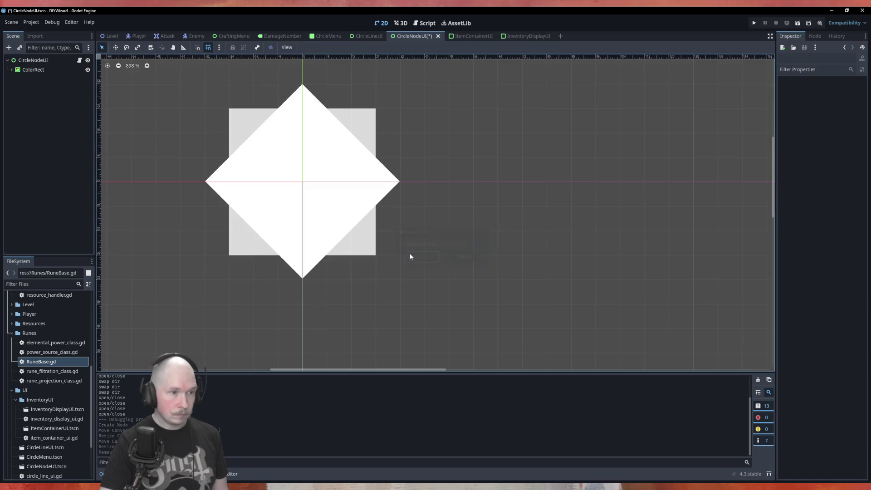
Step: Change the CircleNodeUI root node's type to PanelContainer
left_click(51, 60)
right_click(46, 61)
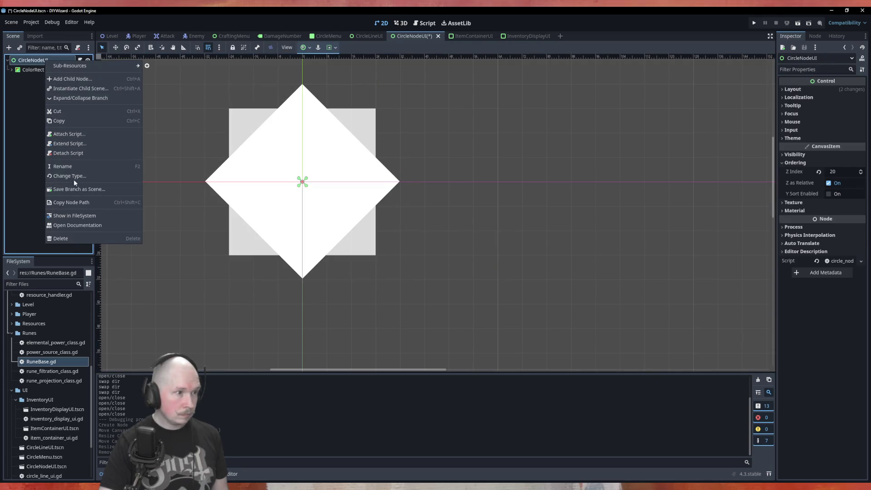
left_click(73, 176)
type("pa")
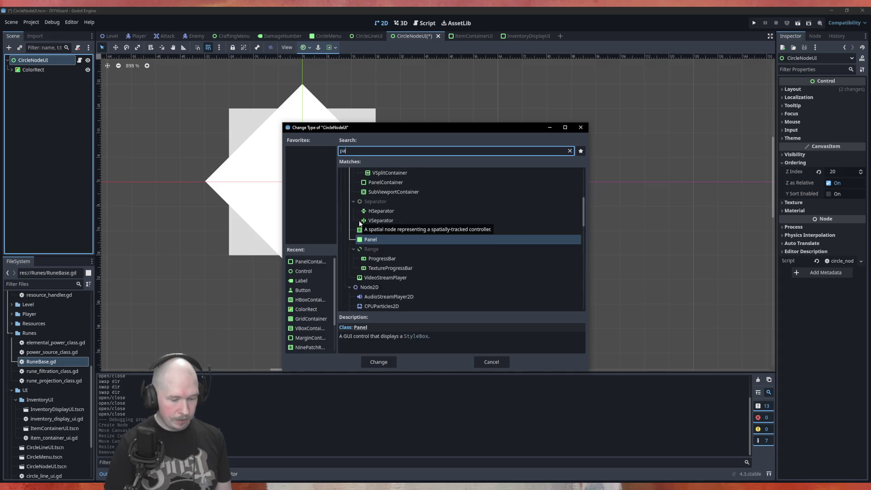
type("nel")
left_click(396, 267)
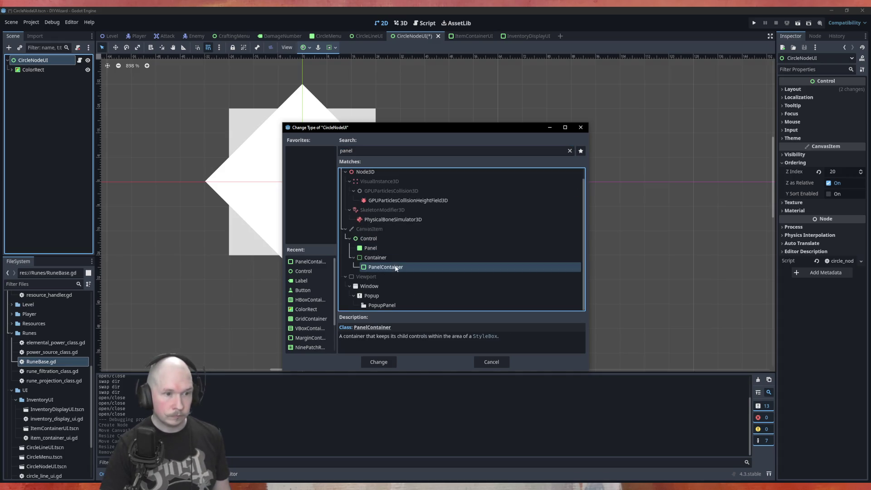
left_click(385, 362)
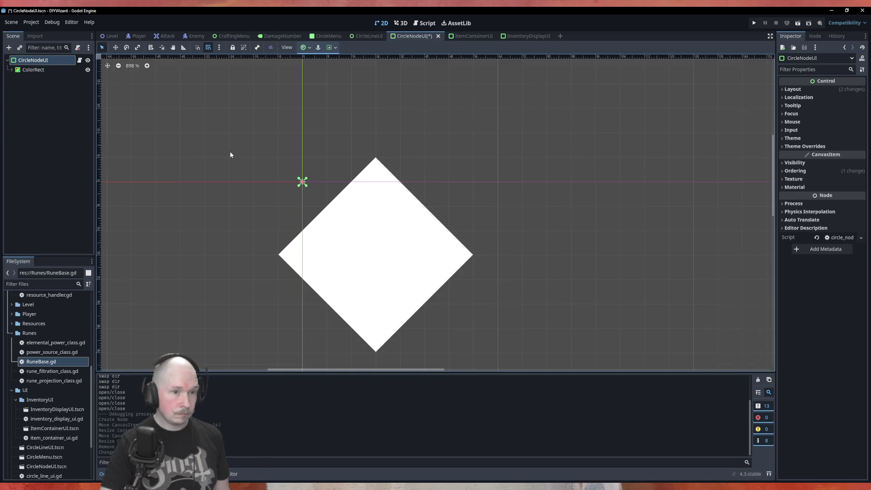
Step: Set CircleNodeUI's custom minimum size to 72 × 72 px
scroll(230, 157, "down", 5)
scroll(195, 159, "up", 3)
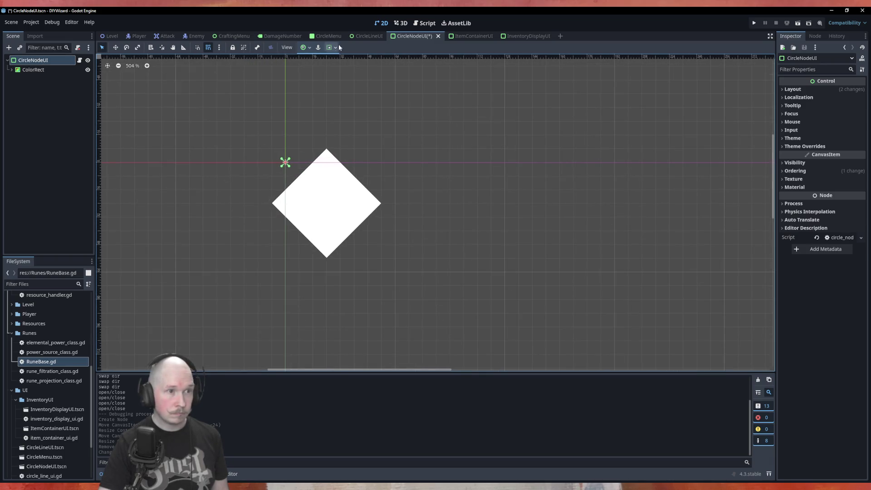
scroll(287, 163, "up", 3)
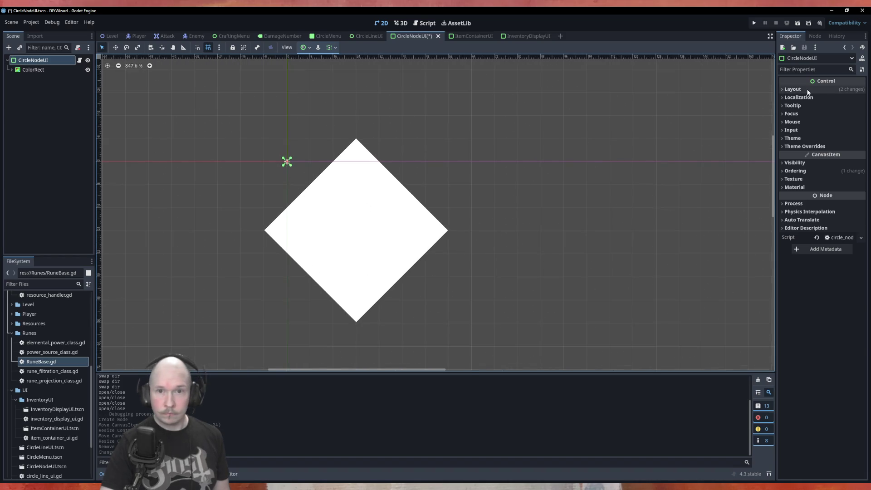
left_click(798, 89)
left_click(841, 130)
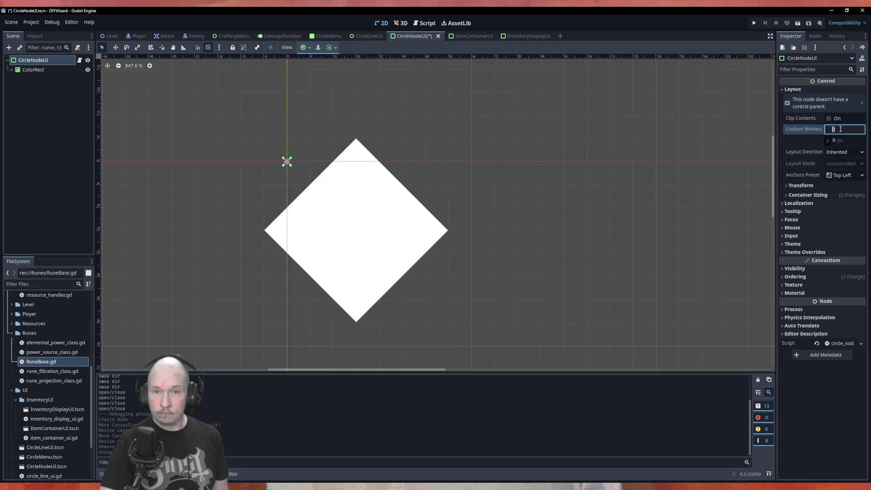
type("72")
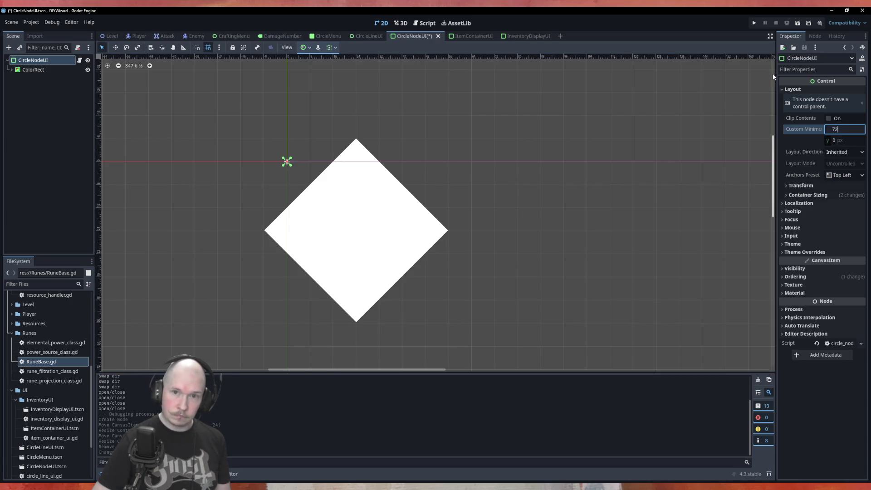
key("Tab")
type("72")
key("Return")
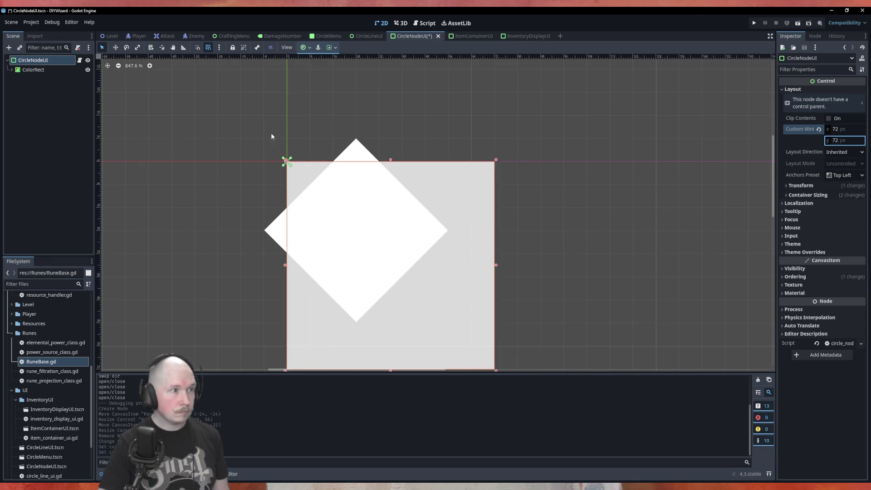
Step: Resize the CircleNodeUI square to about 80×80 and shift it 8 px up-left
scroll(272, 137, "down", 1)
left_click_drag(410, 265, 331, 188)
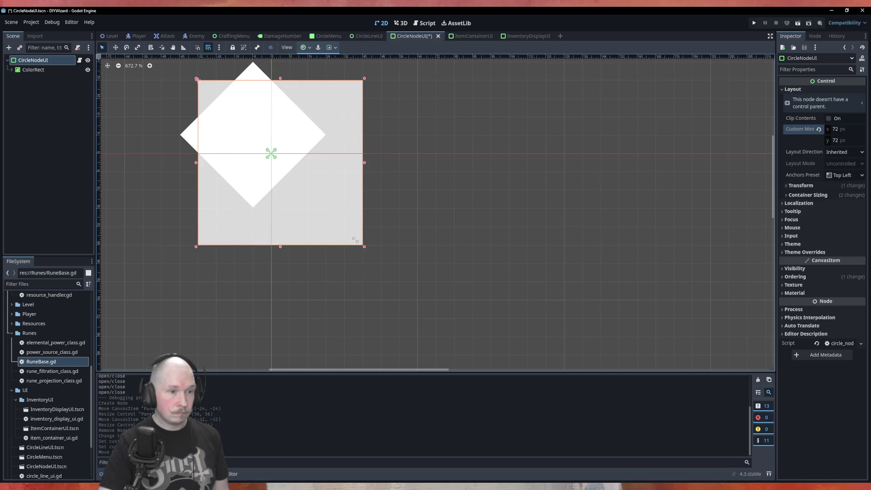
scroll(404, 235, "left", 3)
scroll(404, 234, "up", 2)
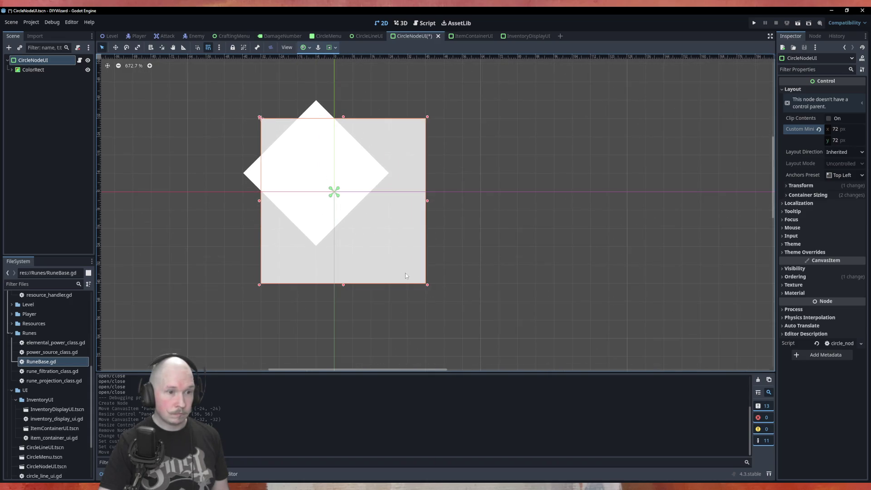
left_click_drag(428, 287, 450, 302)
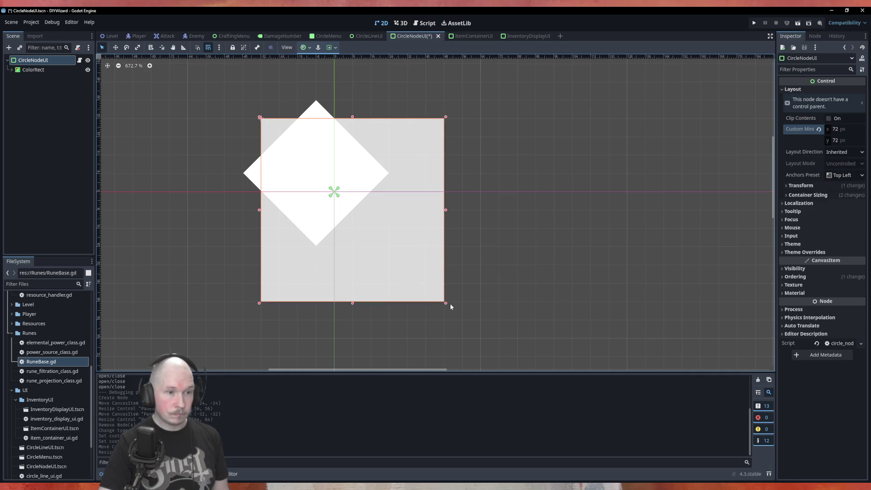
left_click(398, 254)
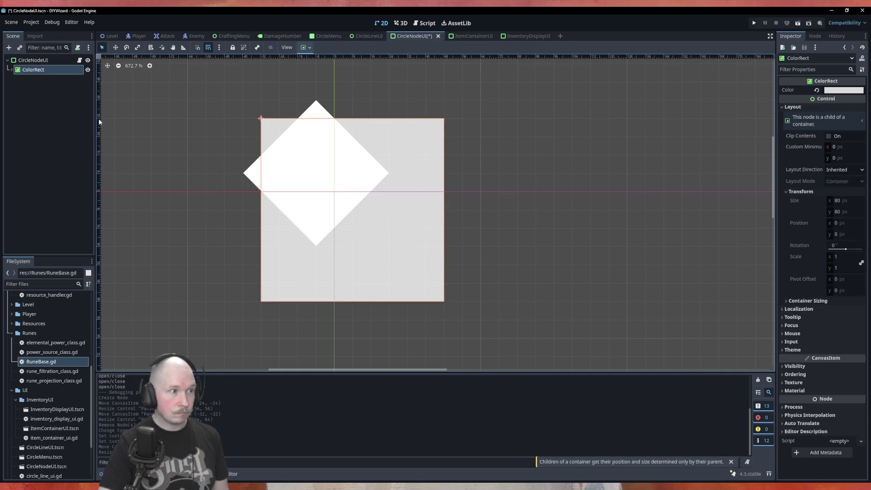
left_click(416, 253)
left_click_drag(417, 253, 418, 259)
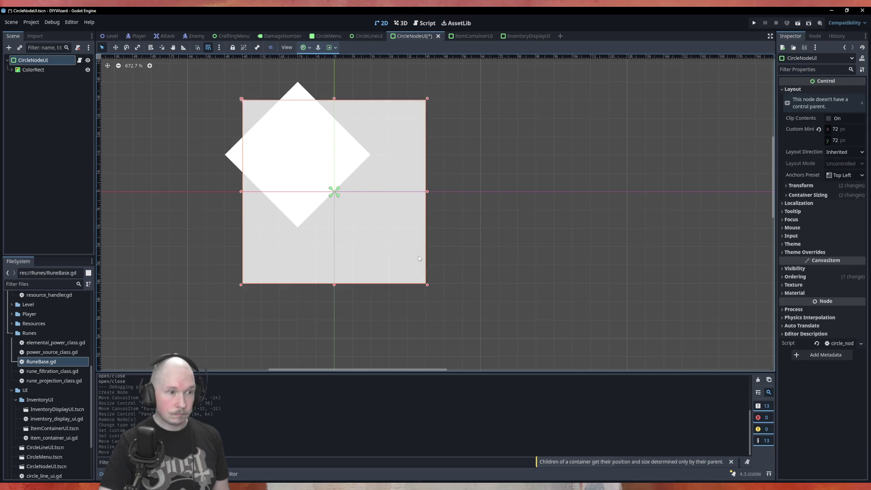
left_click(25, 70)
Step: Set the diamond ColorRect's container sizing to Center horizontally and vertically
left_click(307, 48)
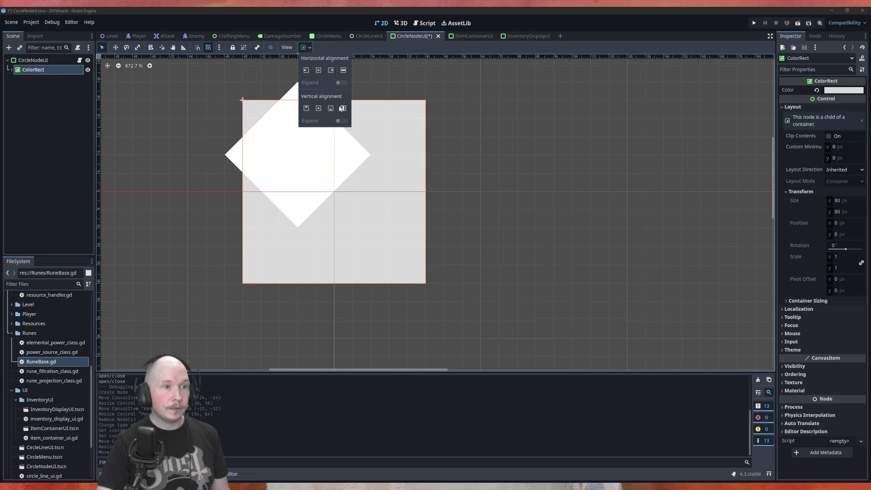
left_click(318, 70)
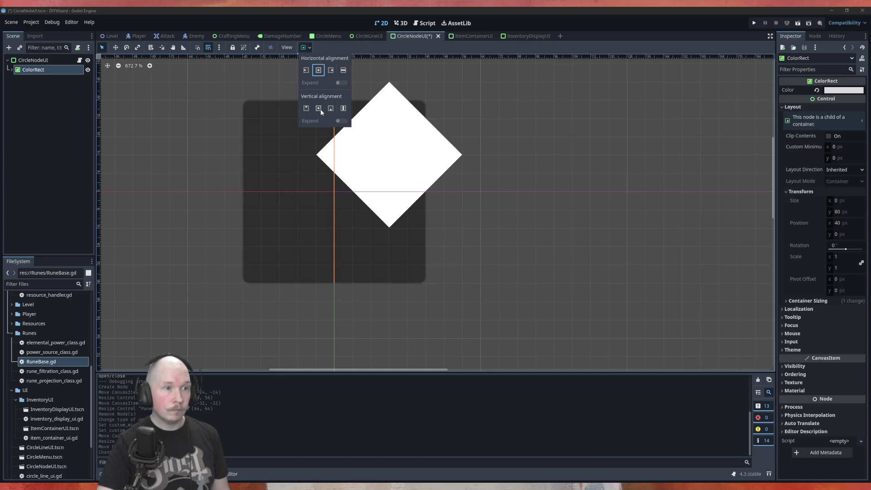
left_click(319, 110)
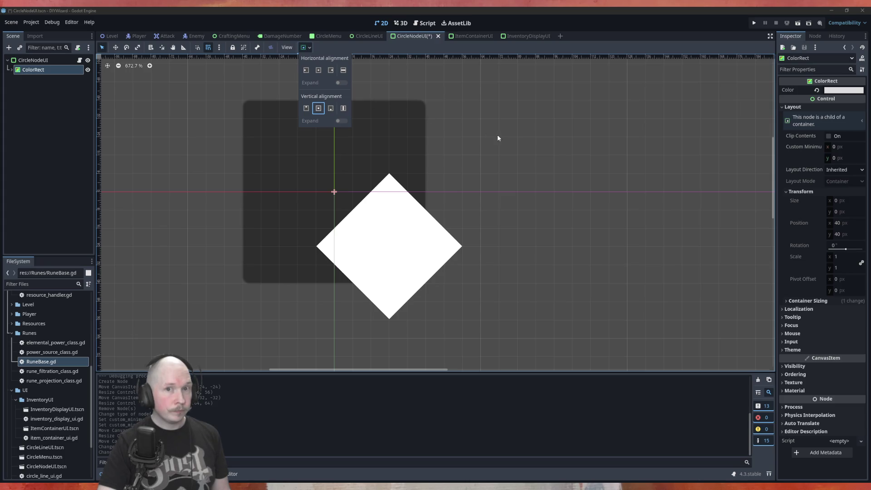
left_click(839, 151)
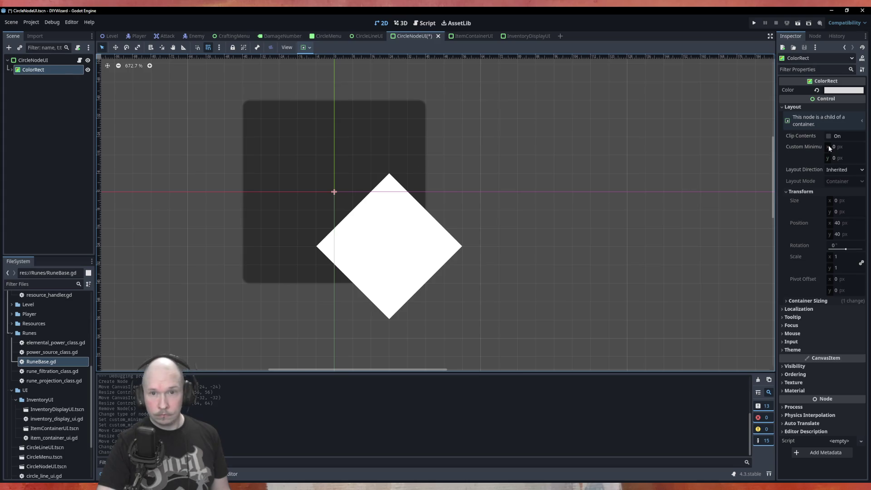
left_click(843, 151)
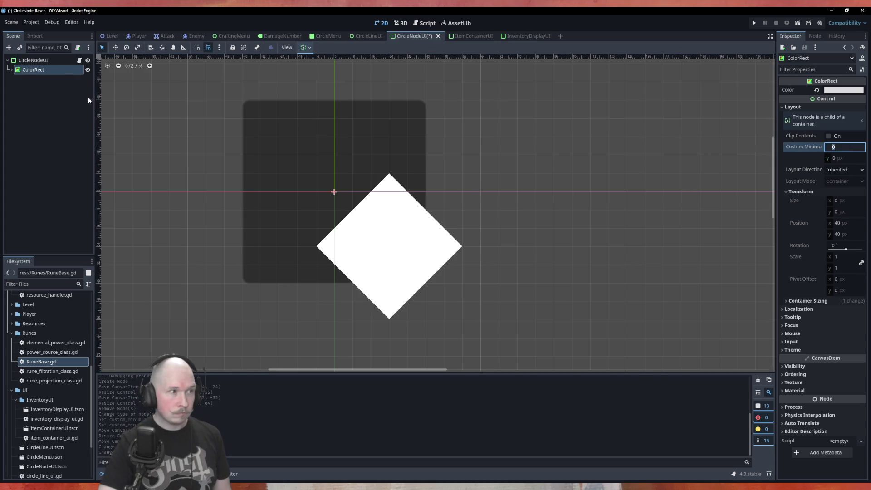
Step: Wrap the diamond in a new parent ColorRect with a 45 × 45 minimum size
left_click(14, 71)
key("ctrl+v")
left_click(40, 81)
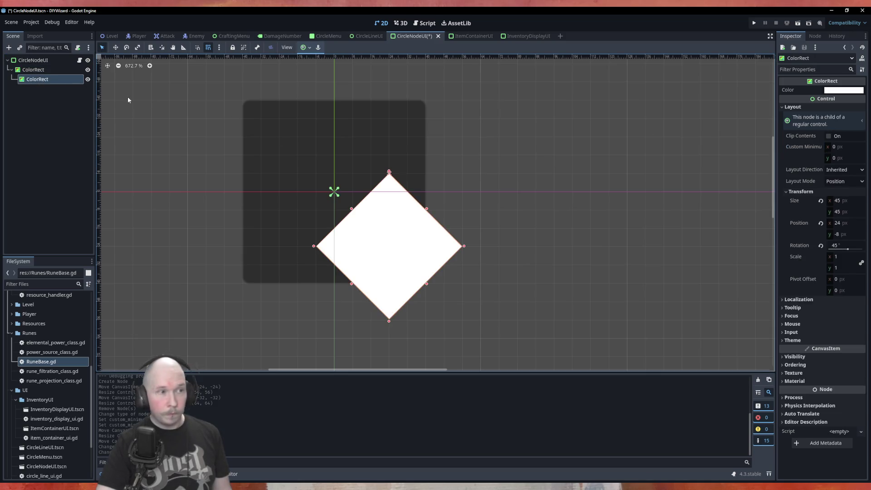
left_click(33, 69)
left_click(842, 148)
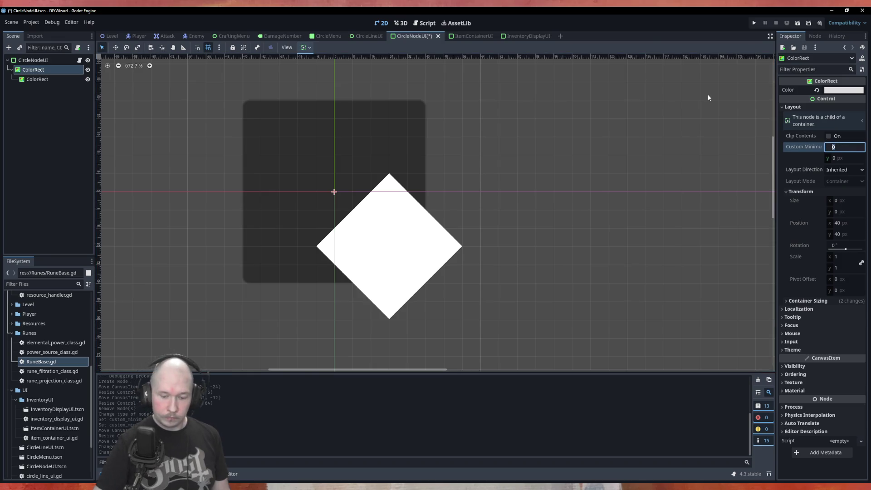
type("45")
key("Tab")
type("45")
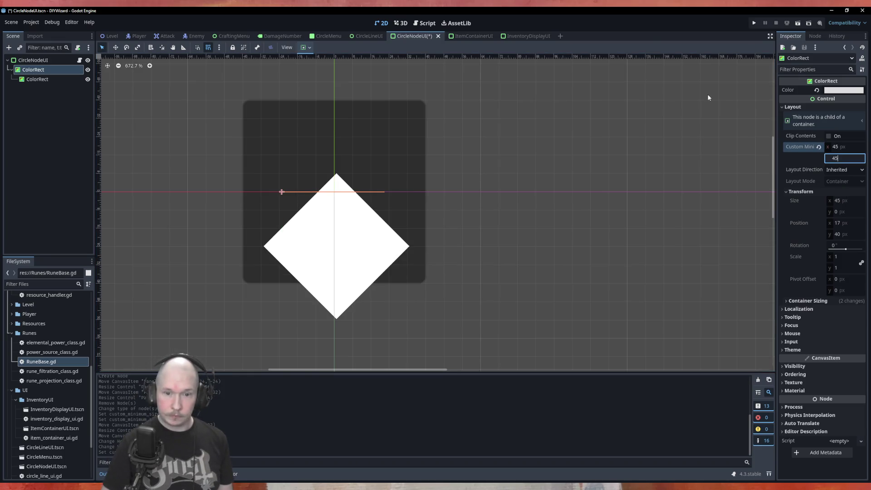
key("Return")
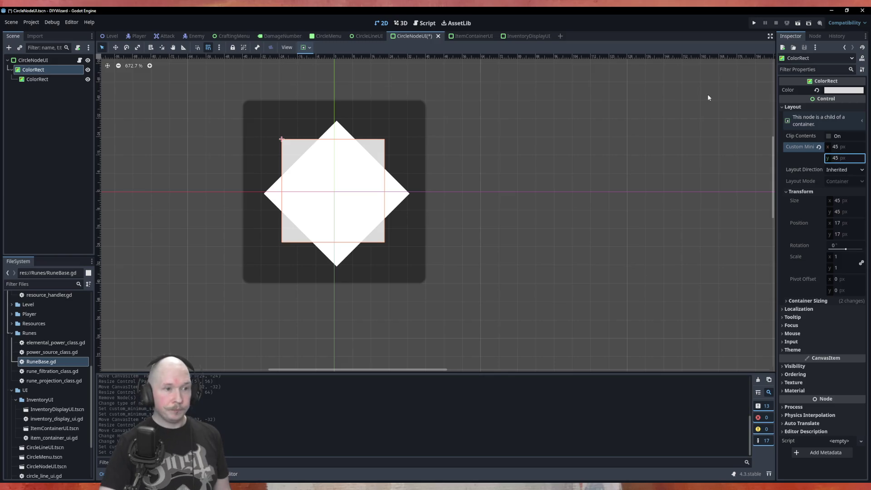
left_click(473, 262)
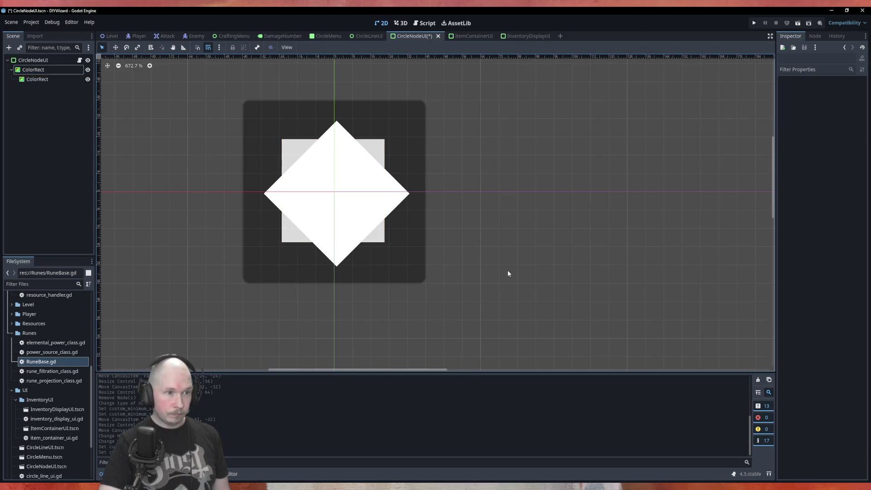
left_click(357, 206)
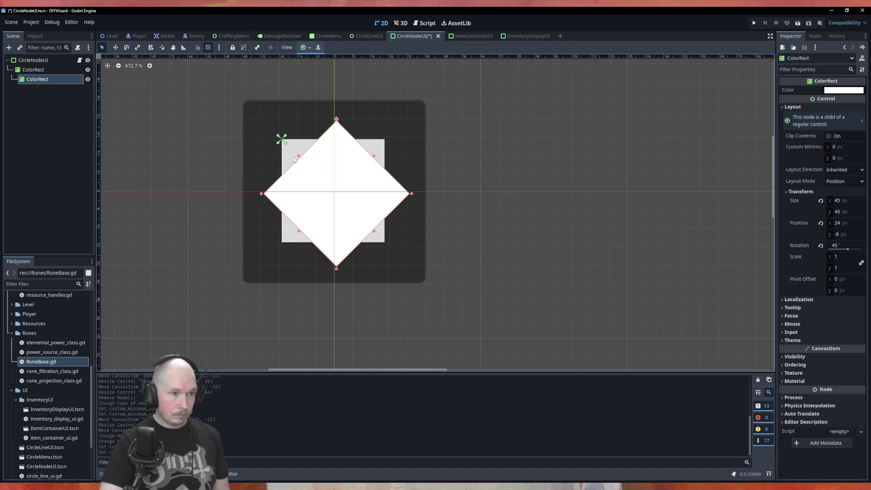
Step: Set the parent ColorRect's custom minimum size to 48 × 48
scroll(293, 159, "up", 2)
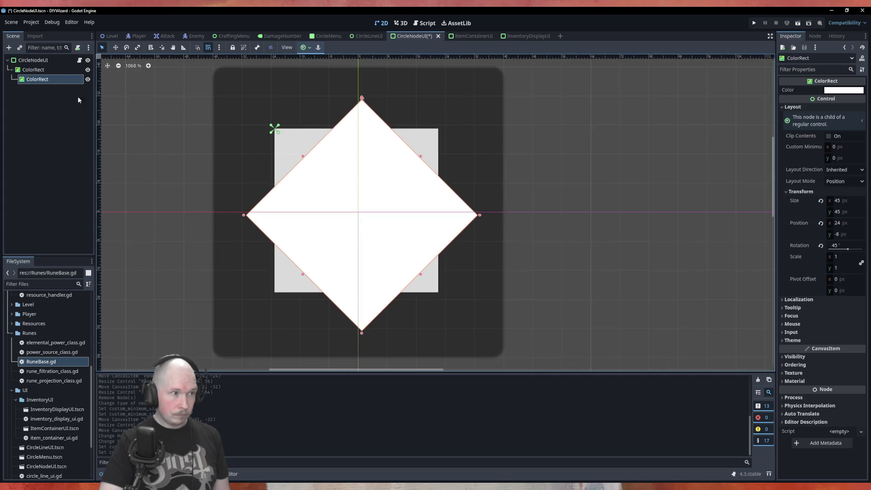
left_click(49, 72)
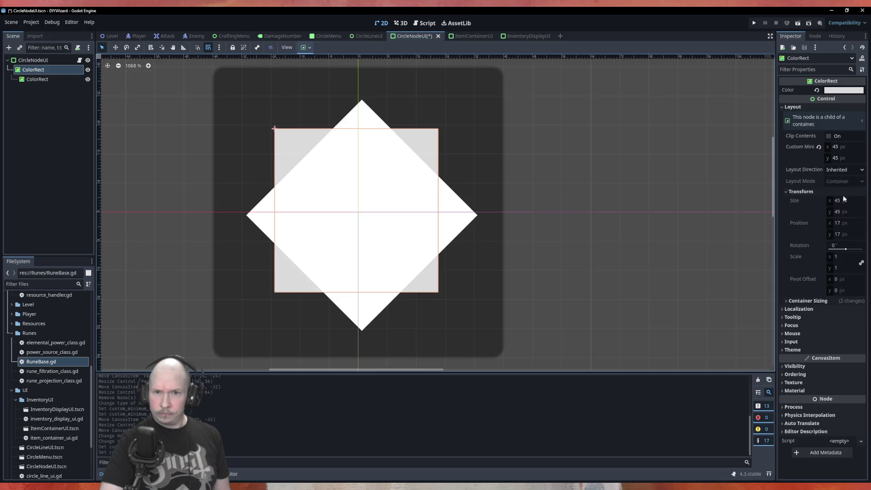
left_click(838, 146)
type("50")
key("Tab")
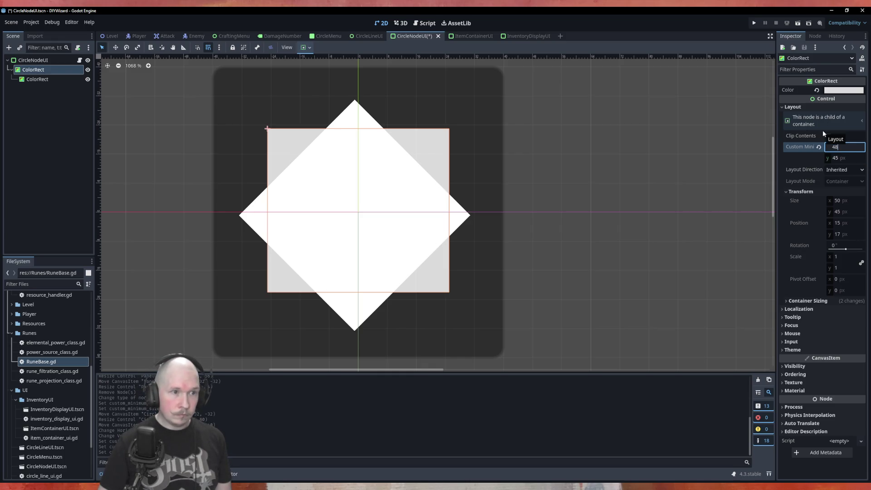
type("48")
key("Tab")
type("48")
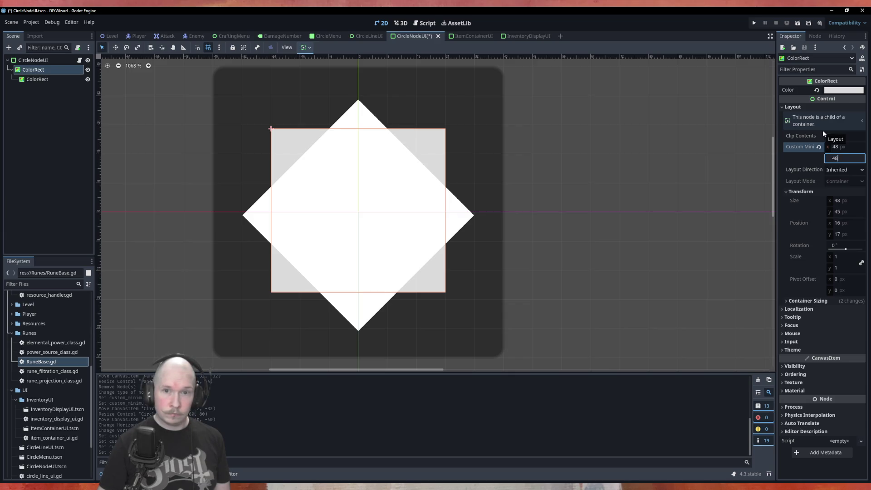
key("Tab")
left_click(620, 199)
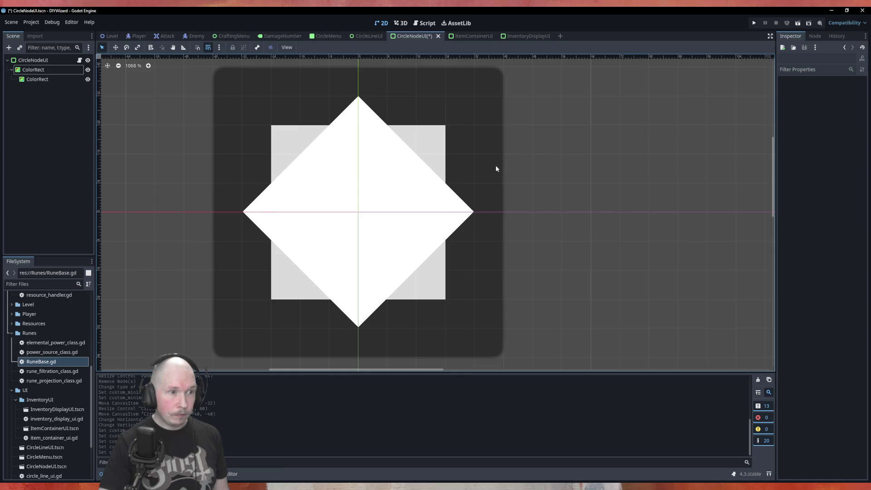
Step: Collapse the ColorRect in the Scene tree, save CircleNodeUI, and review the root's theme overrides
scroll(516, 170, "down", 3)
scroll(183, 151, "down", 2)
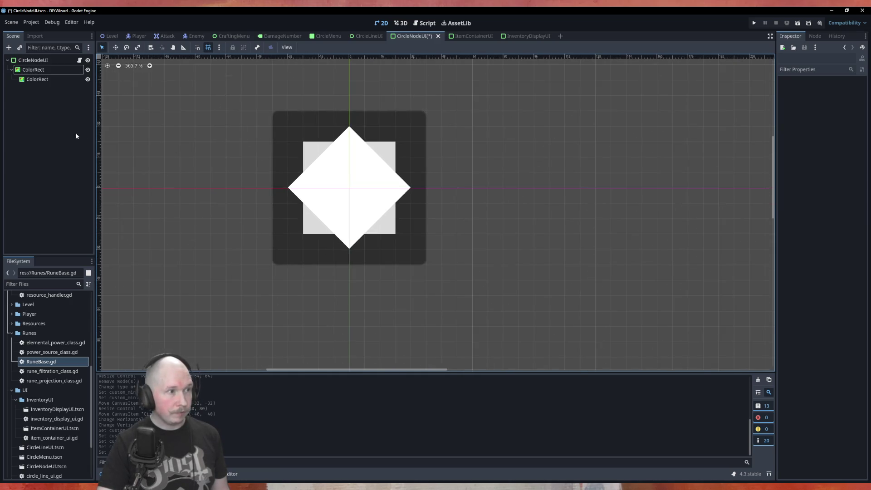
left_click(11, 70)
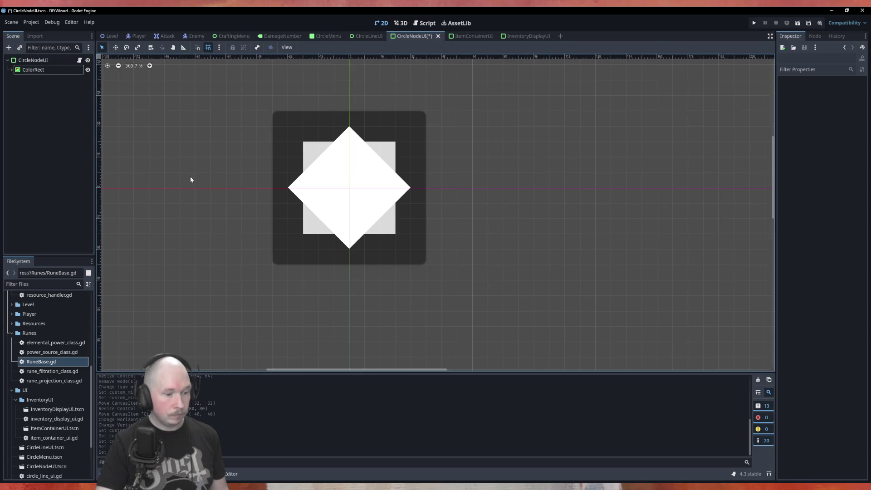
key("ctrl+s")
left_click(32, 61)
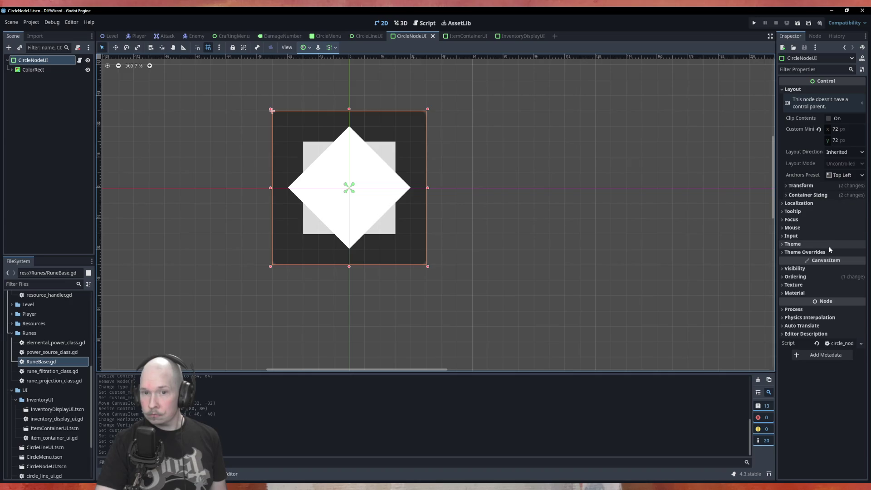
left_click(815, 253)
left_click(812, 260)
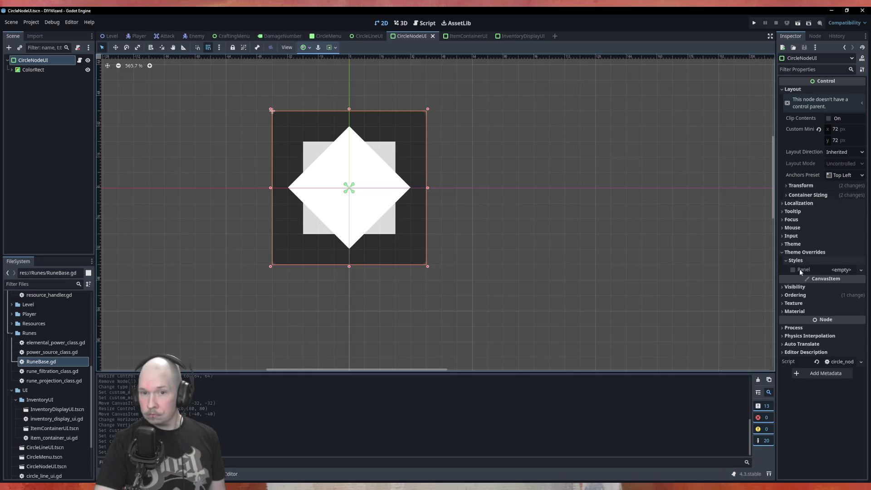
left_click(802, 252)
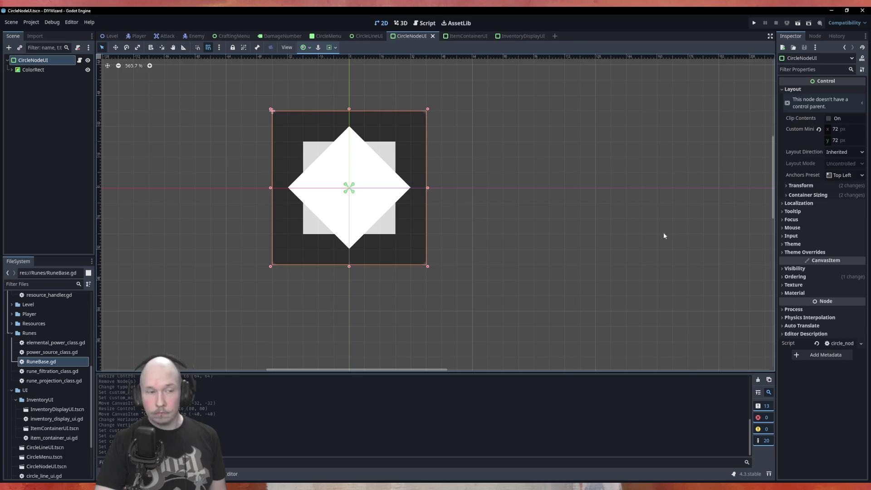
left_click(478, 172)
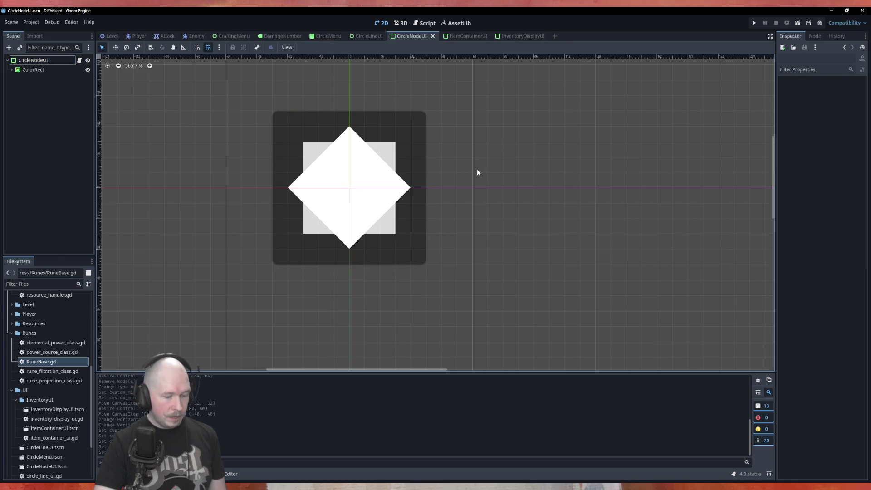
left_click(286, 36)
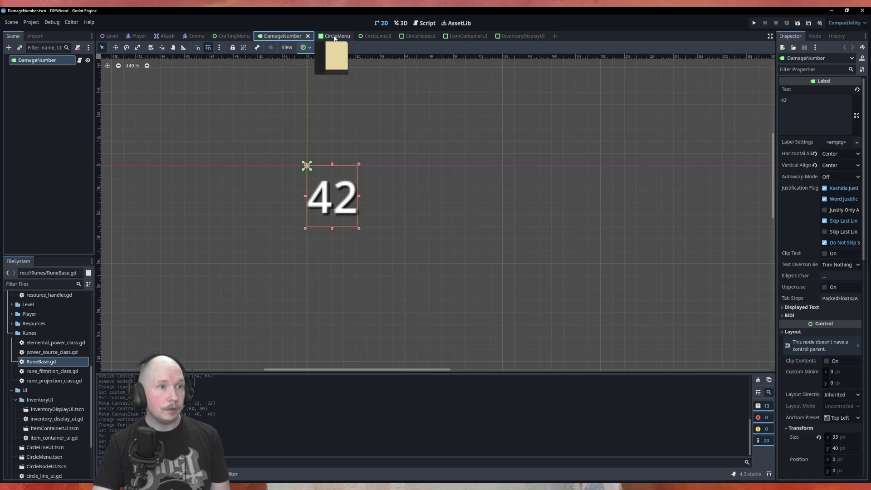
Step: Run the project from the CircleMenu scene to check the pentagram nodes, then close the game
left_click(335, 37)
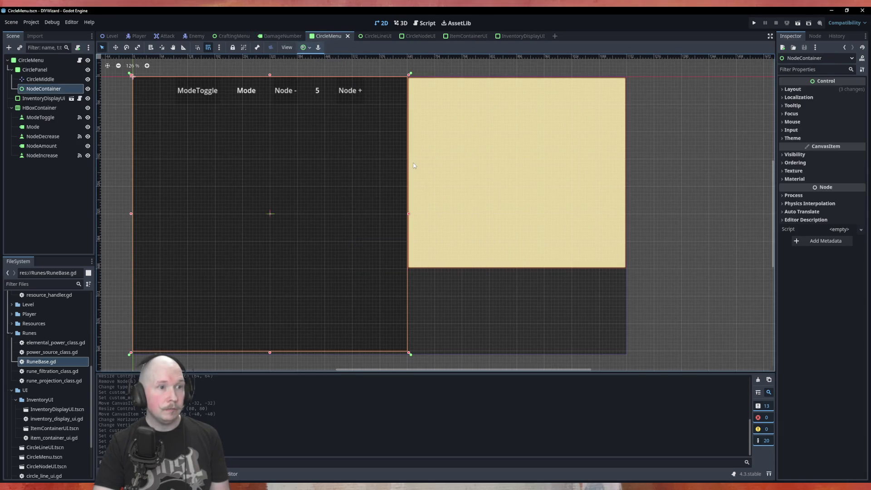
key("F5")
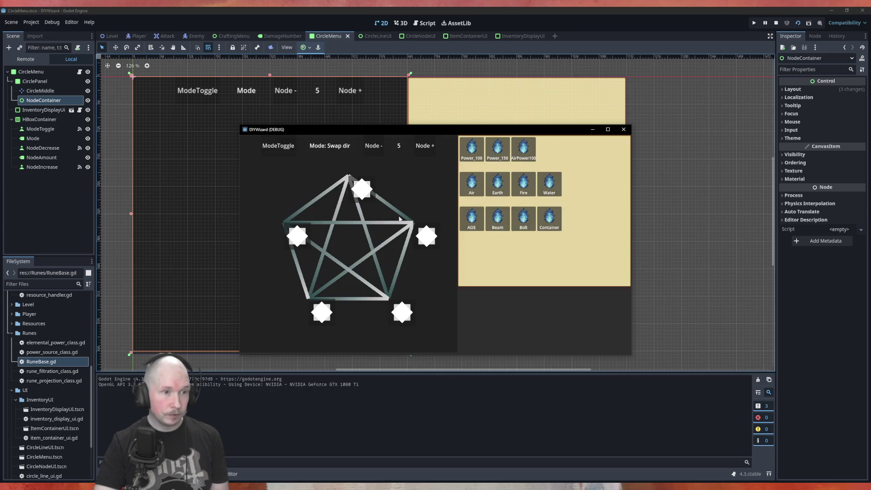
left_click(623, 130)
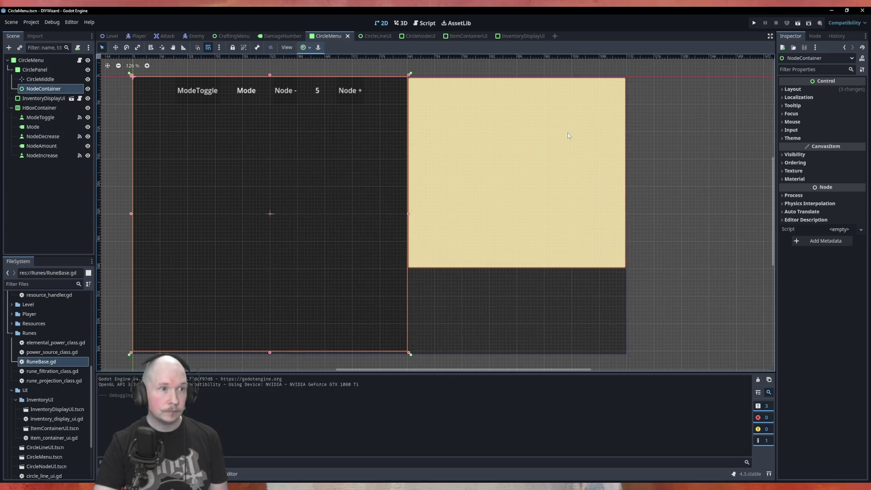
Step: In the CircleNodeUI scene, set the root node's anchor preset to Center
left_click(375, 38)
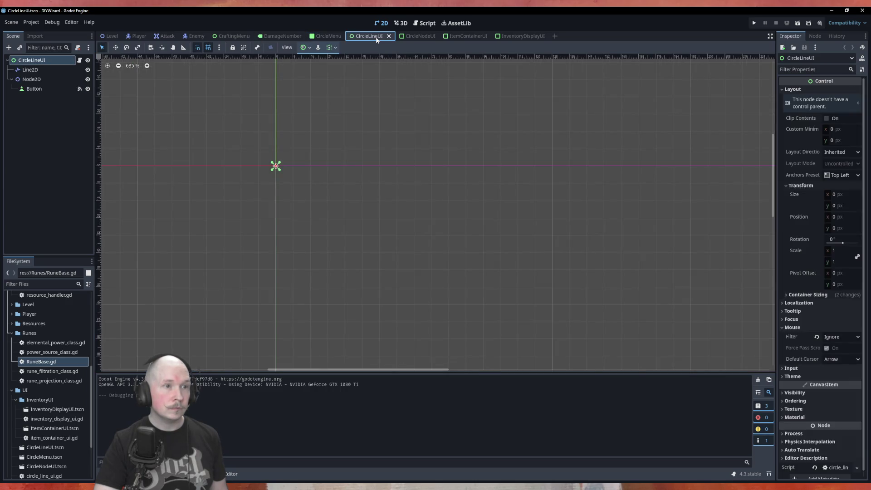
left_click(410, 36)
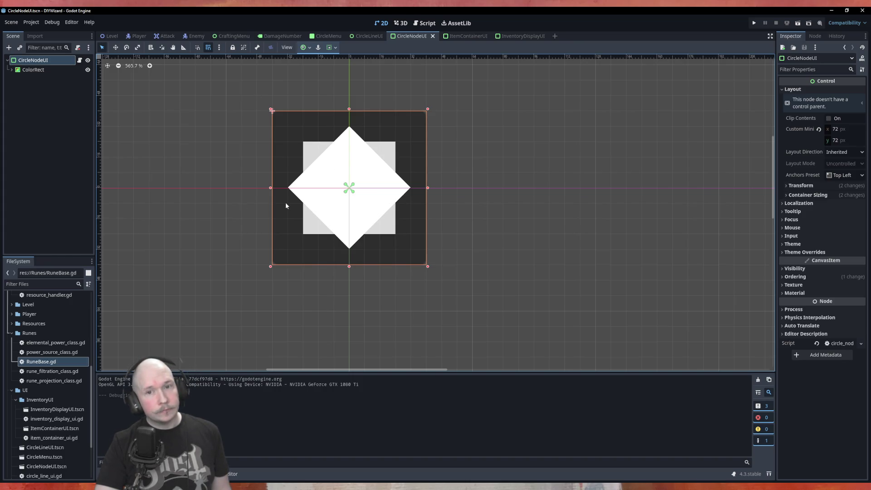
left_click(839, 175)
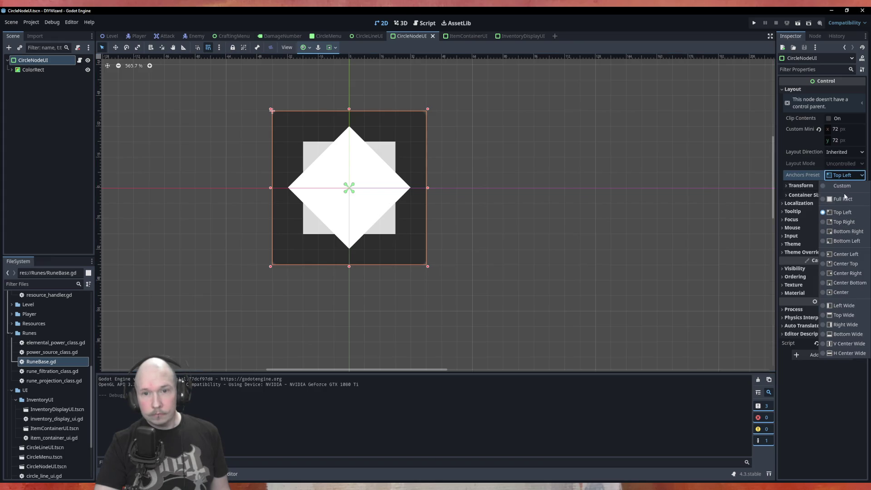
left_click(845, 292)
Step: Move the node to the canvas origin, place its anchors on its corners, and save
scroll(272, 181, "down", 2)
scroll(276, 164, "down", 2)
left_click_drag(566, 326, 302, 179)
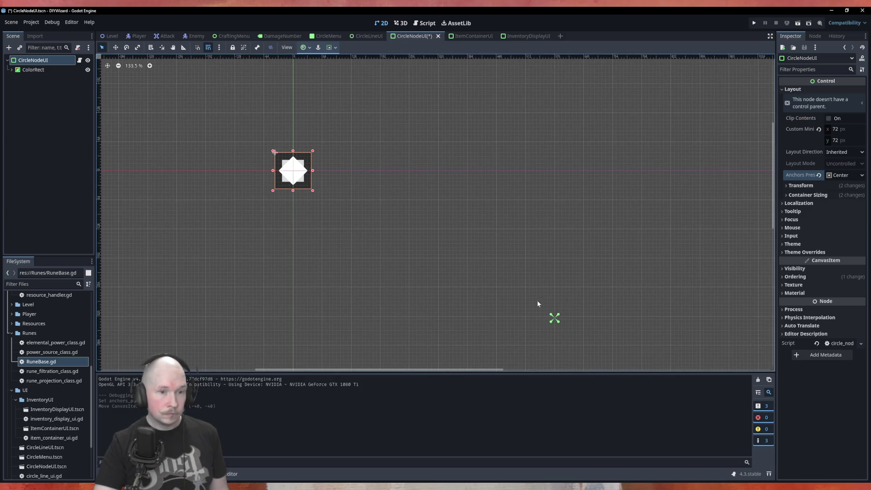
mouse_move(557, 319)
left_mouse_down()
mouse_move(438, 230)
mouse_move(287, 171)
left_mouse_up()
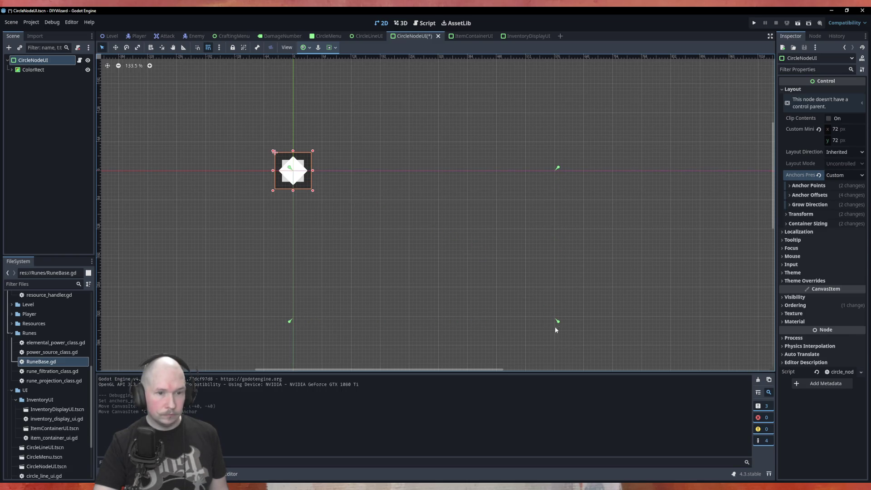
mouse_move(558, 323)
left_mouse_down()
mouse_move(296, 173)
mouse_move(313, 192)
mouse_move(267, 141)
left_mouse_up()
scroll(297, 175, "up", 5)
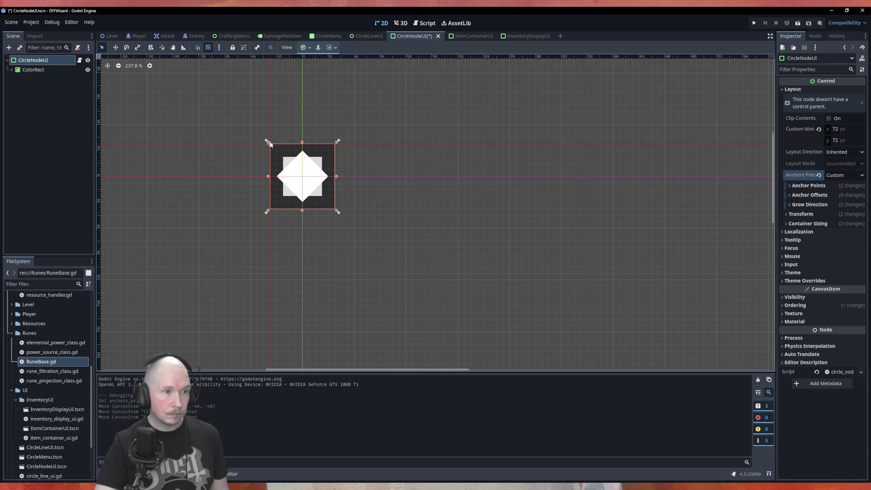
key("ctrl+s")
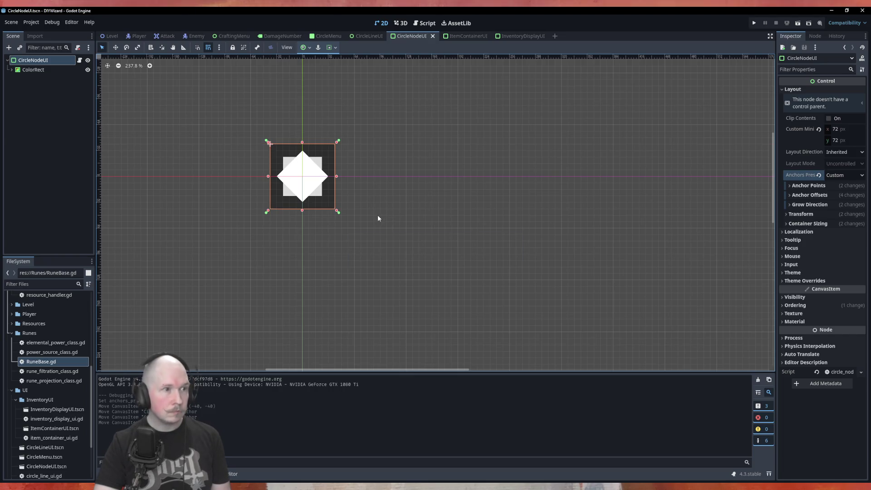
left_click(325, 36)
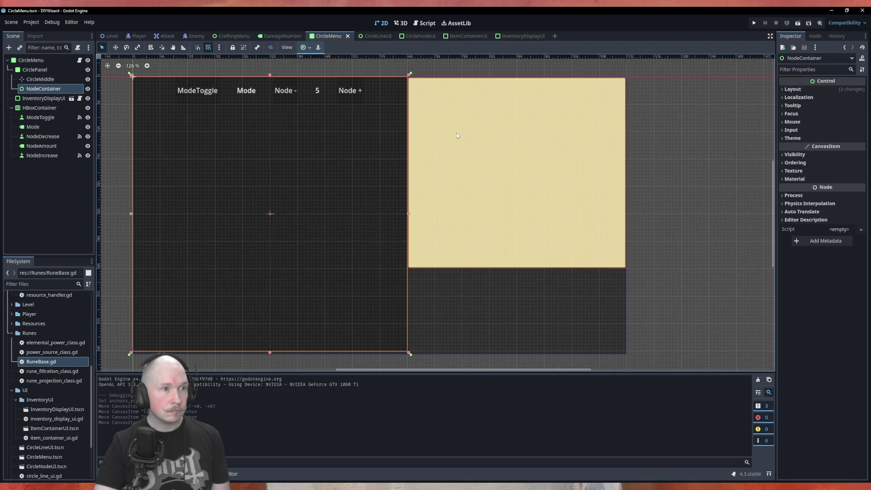
Step: Run CircleMenu with F6 to check the diamonds on the pentagram points, then open CircleLineUI
key("F6")
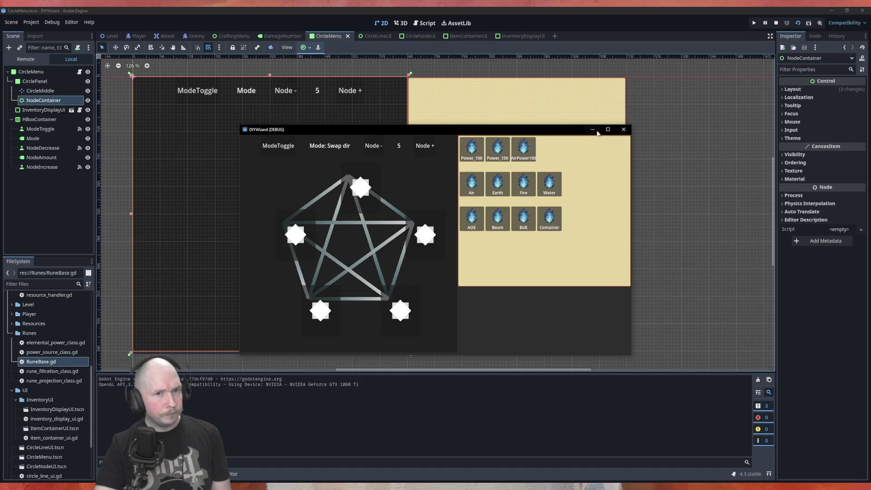
left_click(624, 130)
left_click(386, 36)
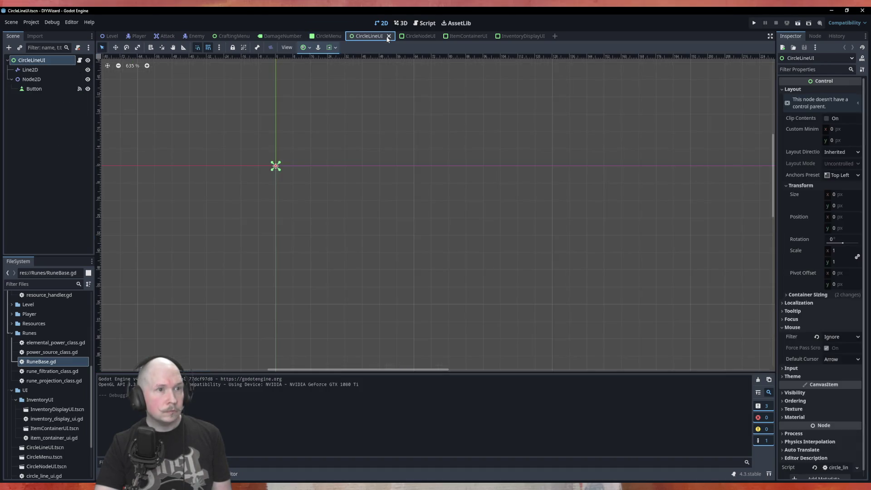
Step: Open CircleNodeUI and inspect the root node's Container Sizing and Transform settings
left_click(412, 36)
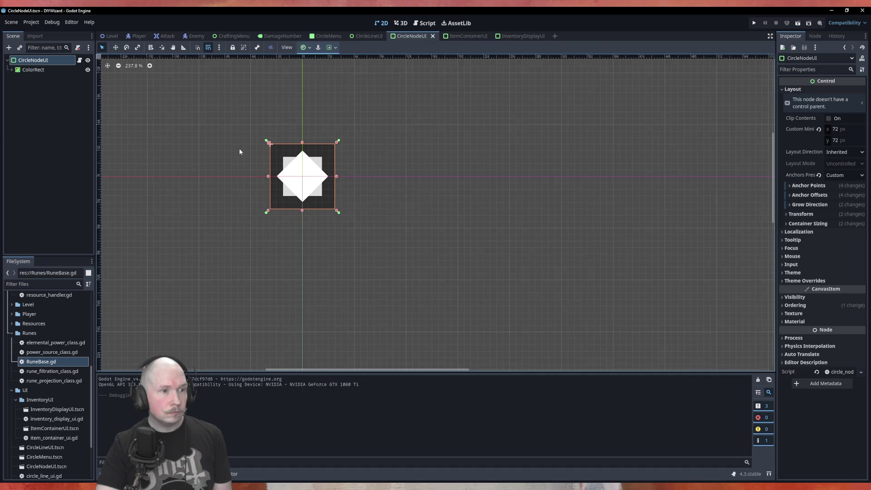
scroll(239, 148, "up", 2)
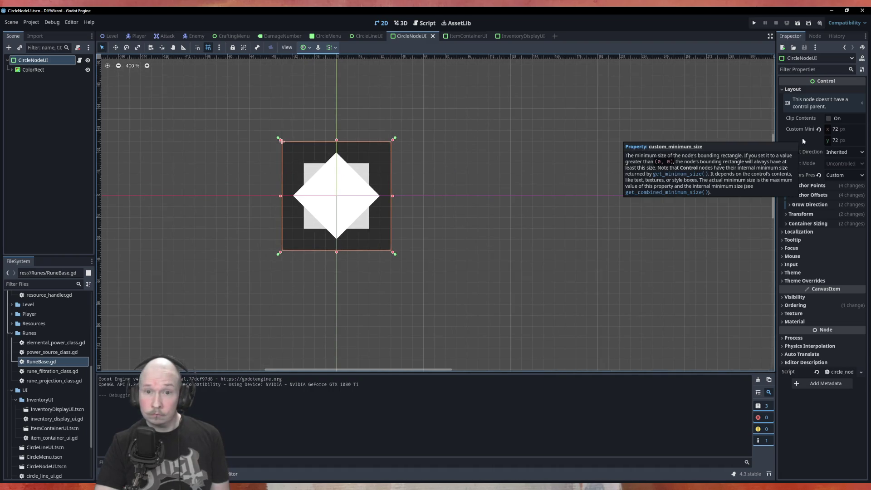
left_click(800, 223)
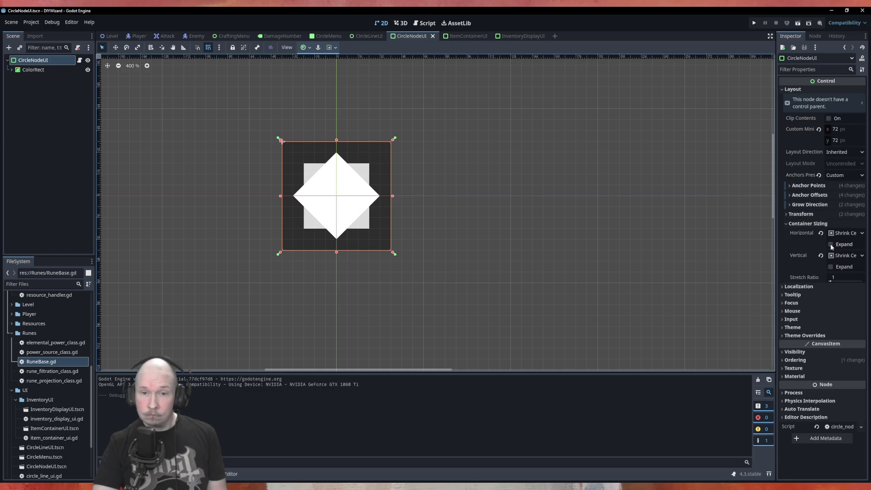
left_click(805, 215)
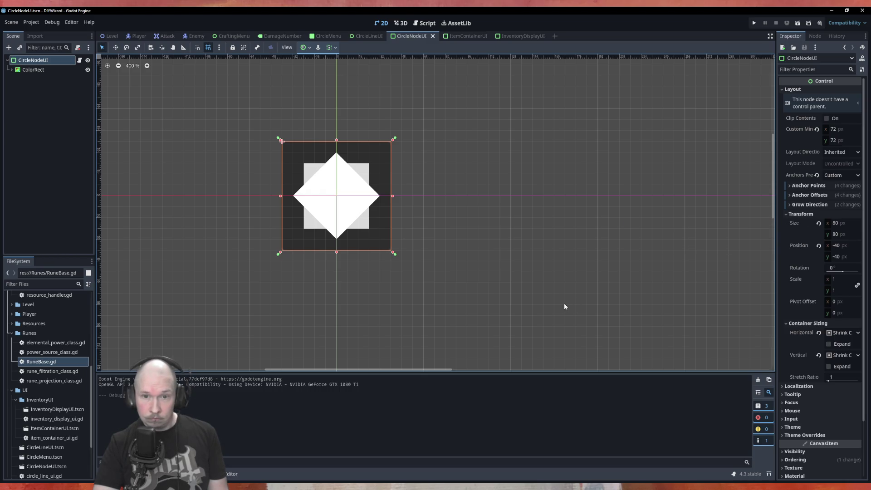
scroll(310, 189, "up", 3)
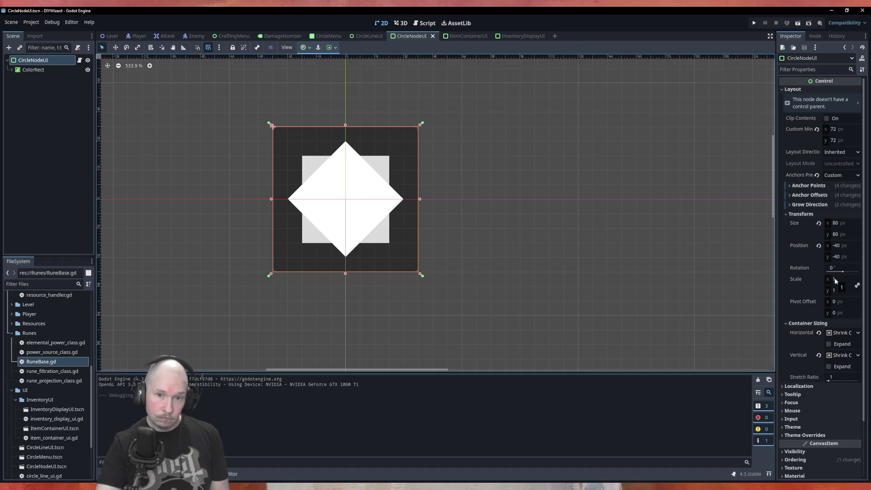
Step: Try the Center, Top Left and Full Rect anchor presets, finishing on Top Left
left_click(330, 47)
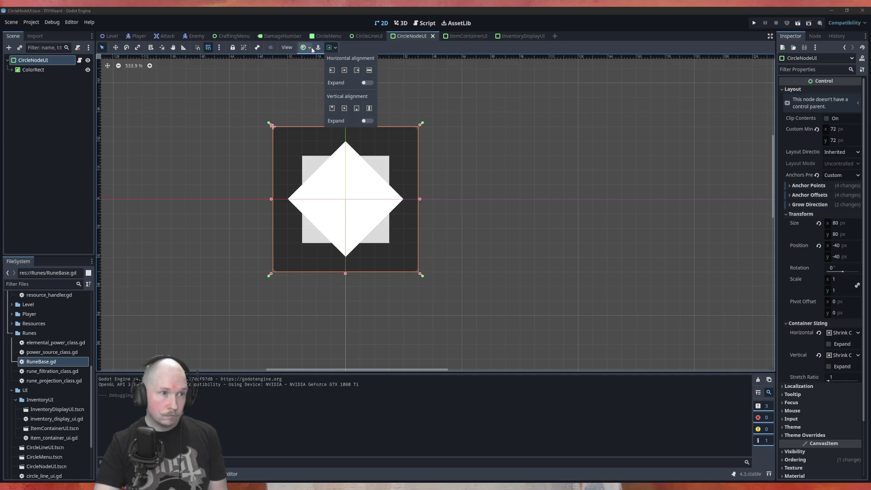
left_click(305, 48)
left_click(305, 48)
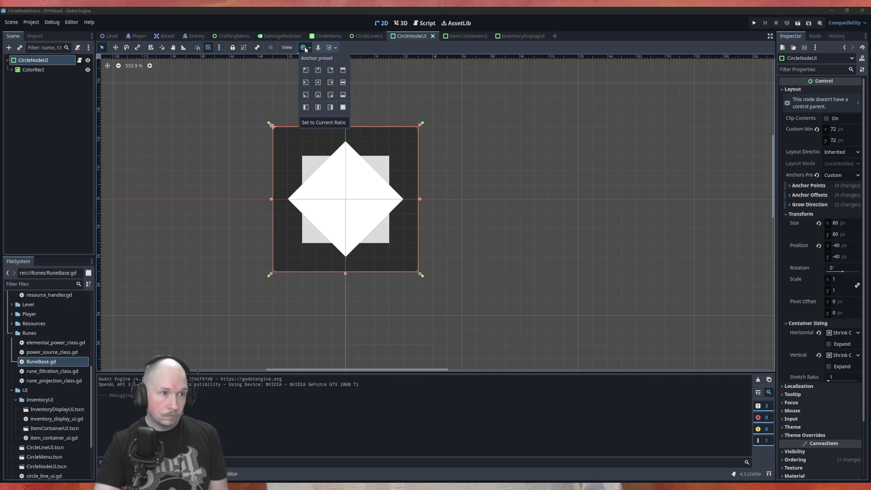
left_click(318, 82)
left_click(306, 69)
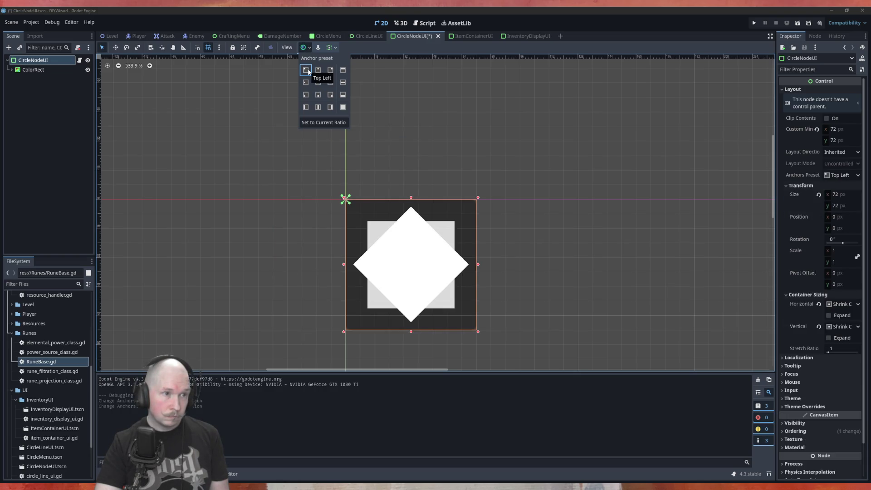
left_click(342, 108)
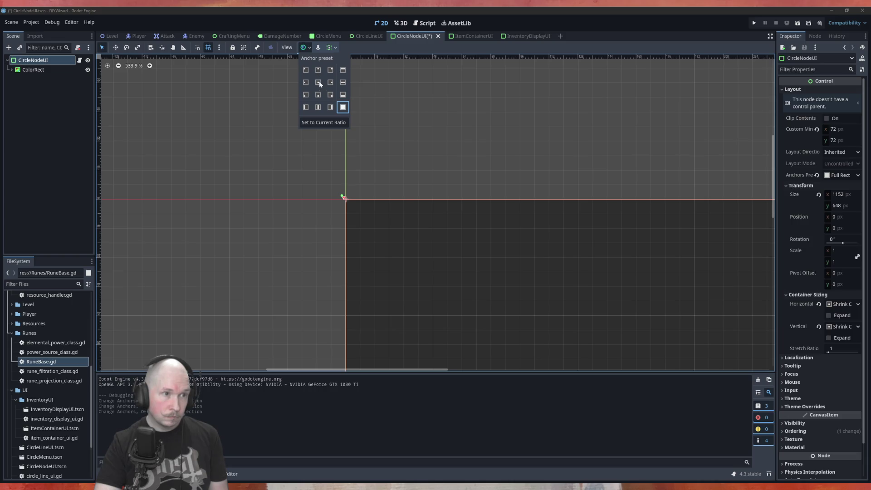
scroll(239, 143, "down", 5)
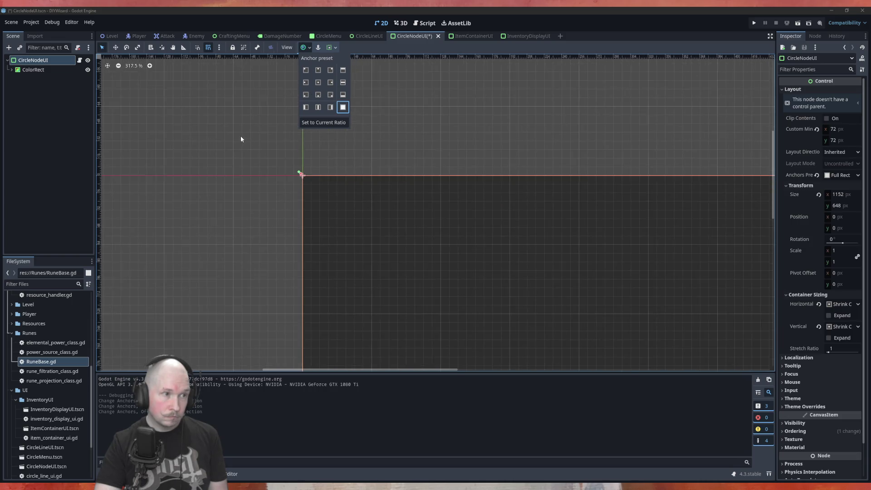
scroll(241, 132, "down", 2)
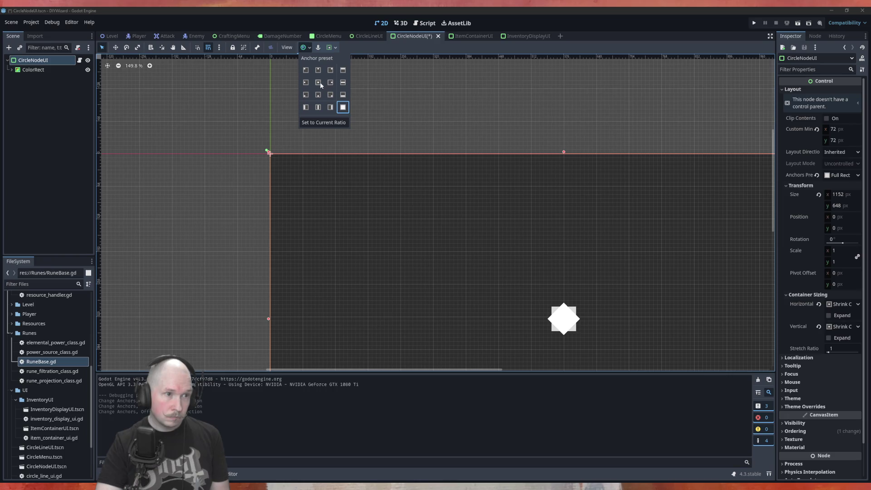
left_click(318, 82)
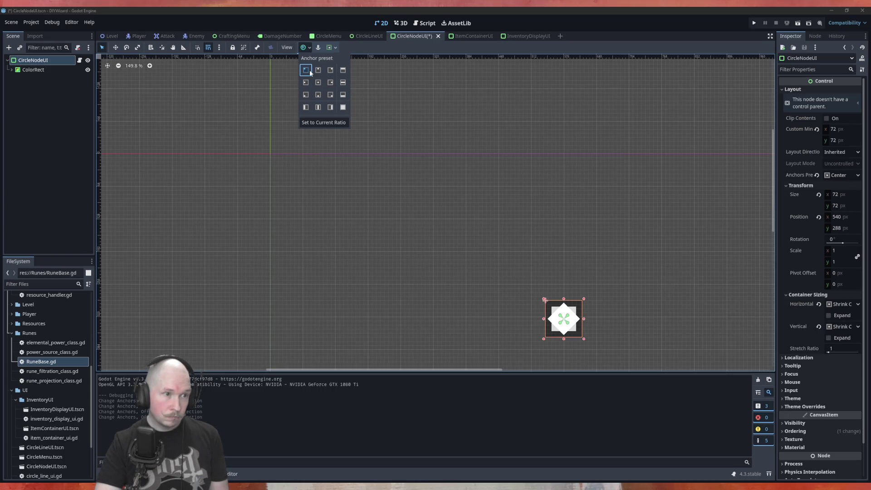
left_click(306, 70)
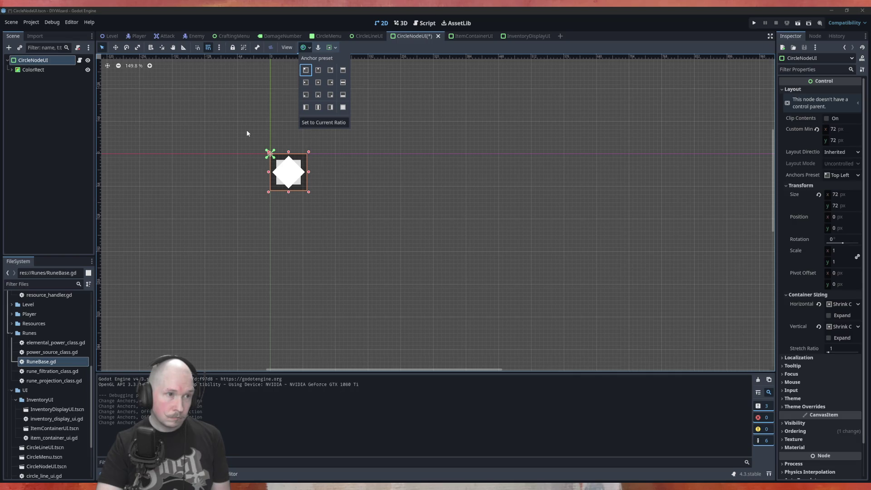
Step: Drag the anchors to the node's centre, save CircleNodeUI and return to CircleMenu
scroll(247, 134, "up", 5)
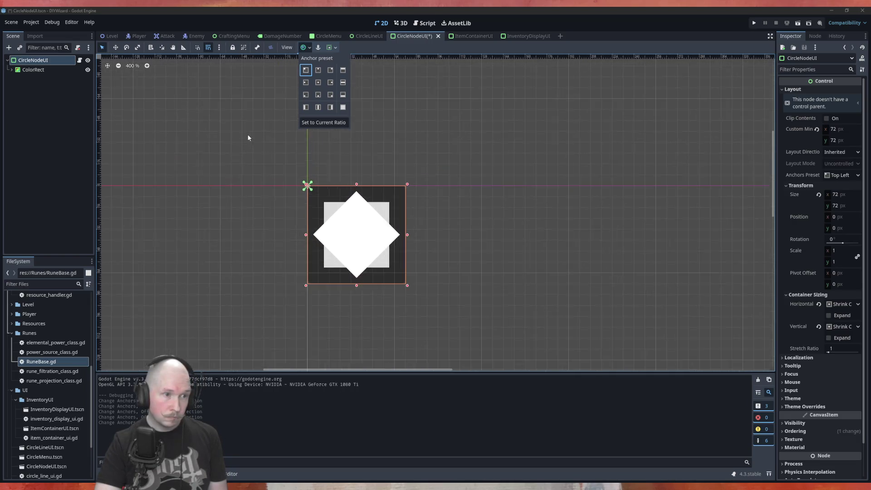
left_click_drag(323, 198, 384, 261)
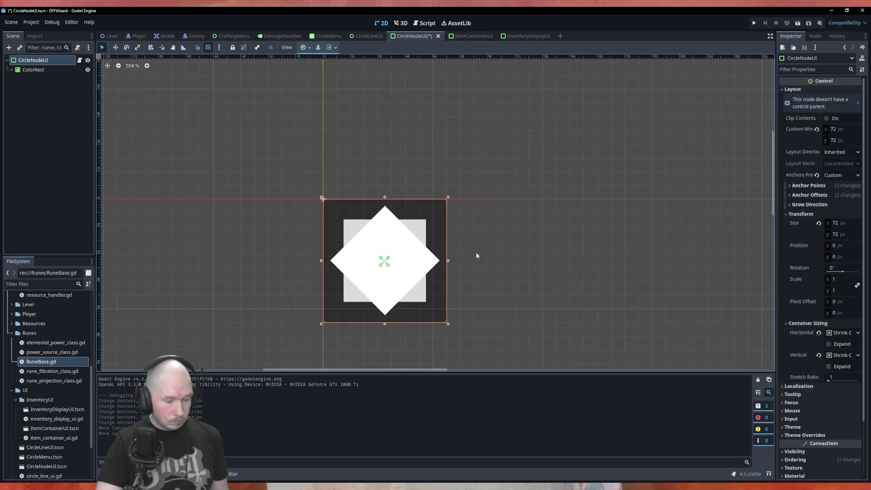
key("ctrl+s")
left_click(327, 36)
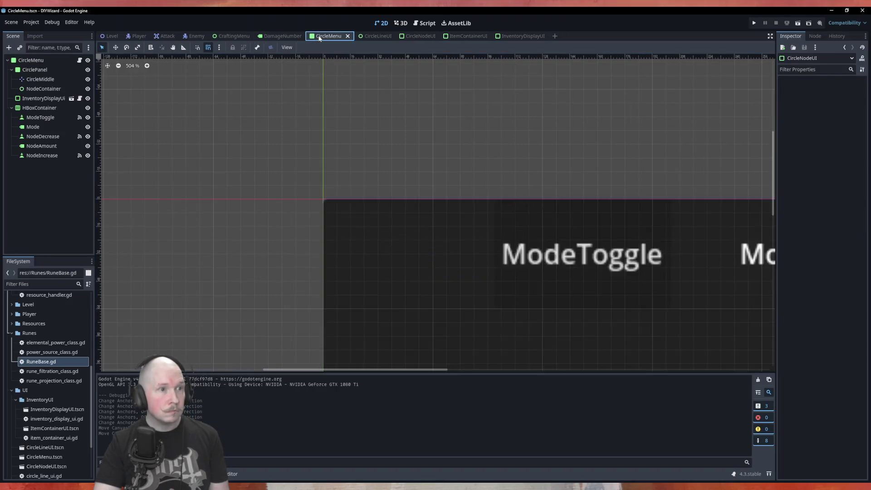
key("F6")
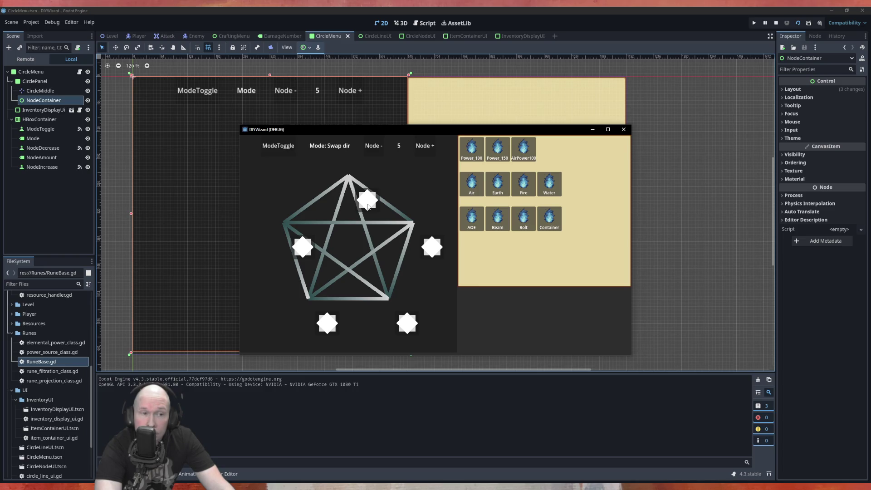
left_click(623, 130)
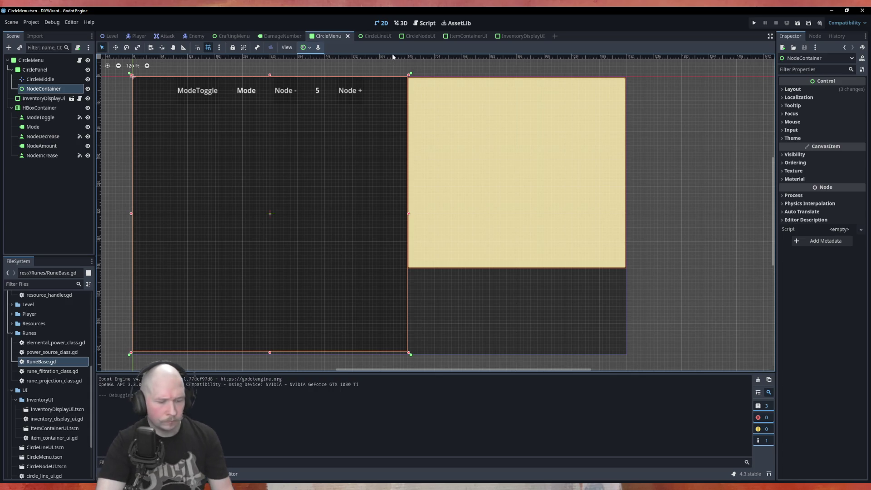
Step: Apply the Top Left anchor preset to CircleNodeUI and test the layout with F5 from CircleMenu
left_click(415, 36)
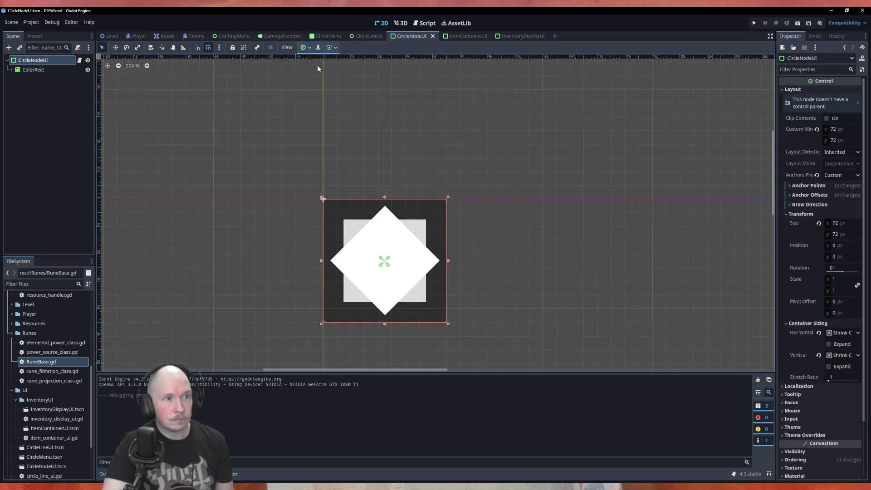
left_click(310, 49)
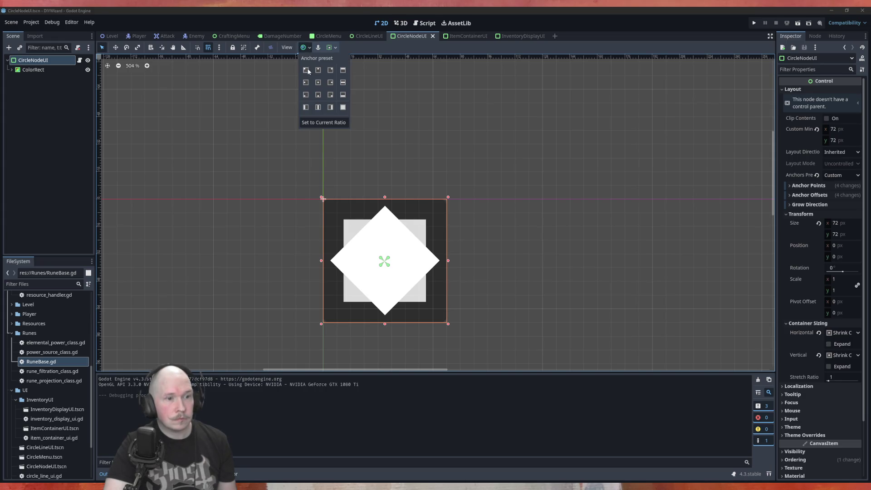
left_click(307, 71)
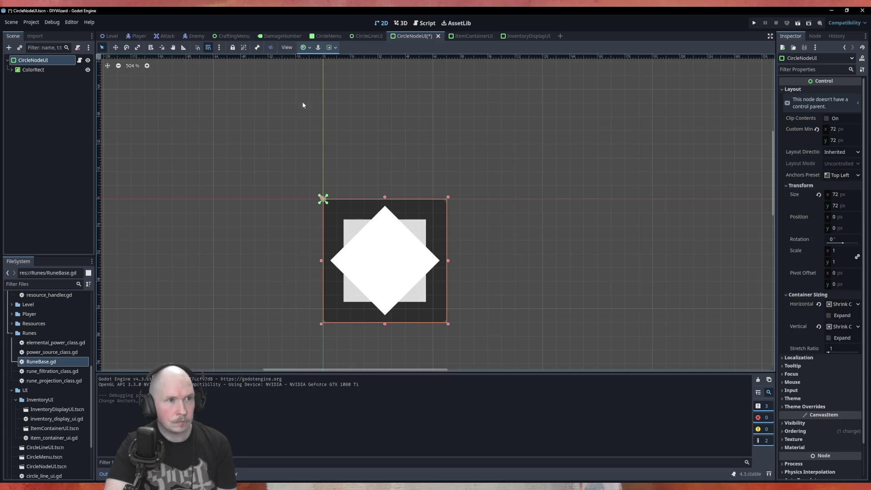
left_click(325, 37)
key("F5")
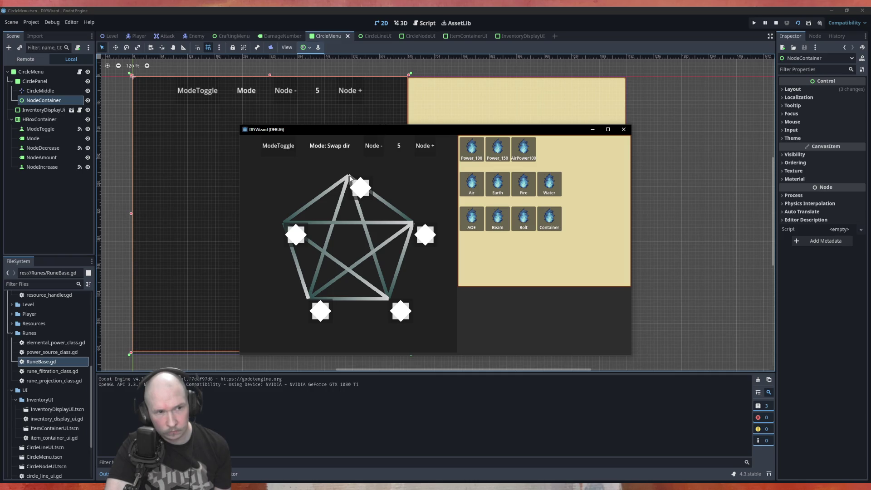
left_click(623, 130)
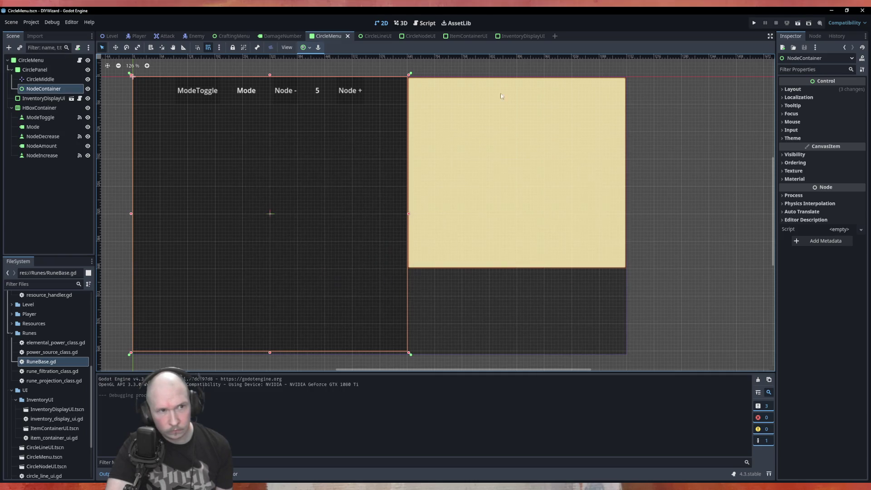
Step: Try the Bottom Right anchor preset on CircleNodeUI, then revert to Top Left
left_click(422, 36)
left_click(307, 47)
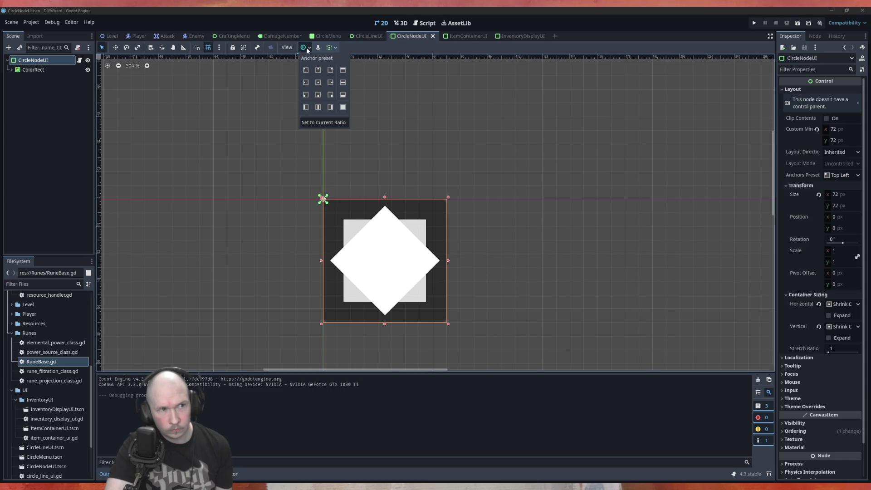
left_click(330, 94)
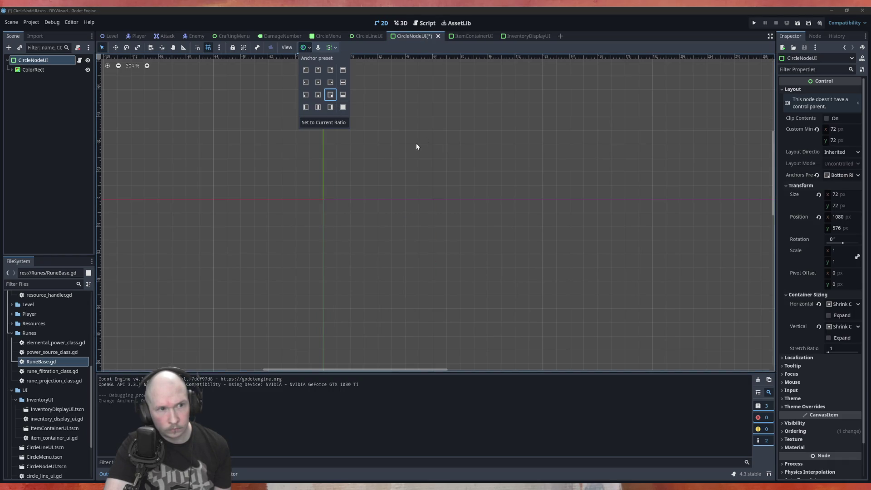
left_click(306, 71)
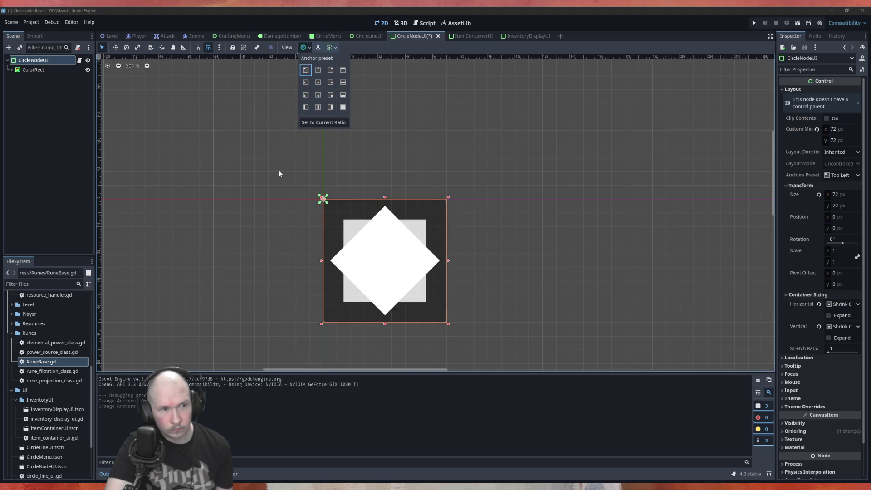
left_click(331, 203)
Step: Drag the anchors to the node's bottom-right corner, save, and go back to CircleMenu
left_click_drag(325, 200, 452, 324)
mouse_move(321, 197)
left_mouse_down()
mouse_move(404, 265)
mouse_move(443, 321)
left_mouse_up()
left_click(480, 299)
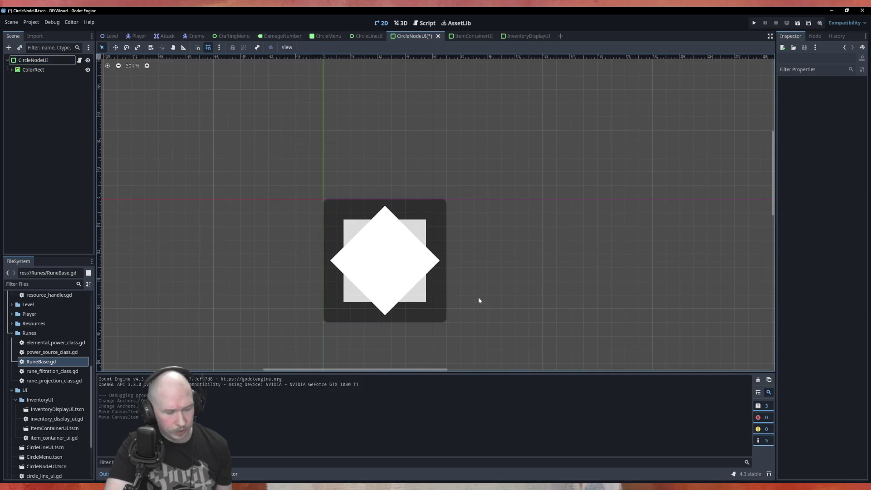
key("ctrl+s")
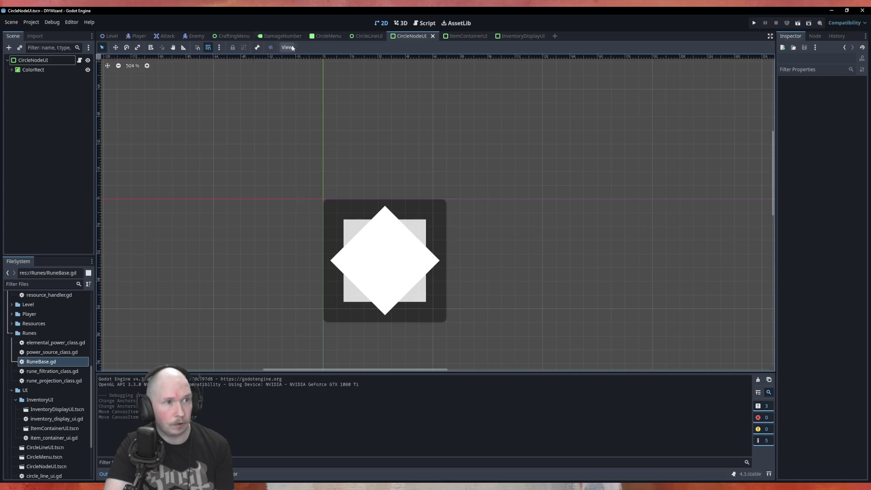
left_click(323, 36)
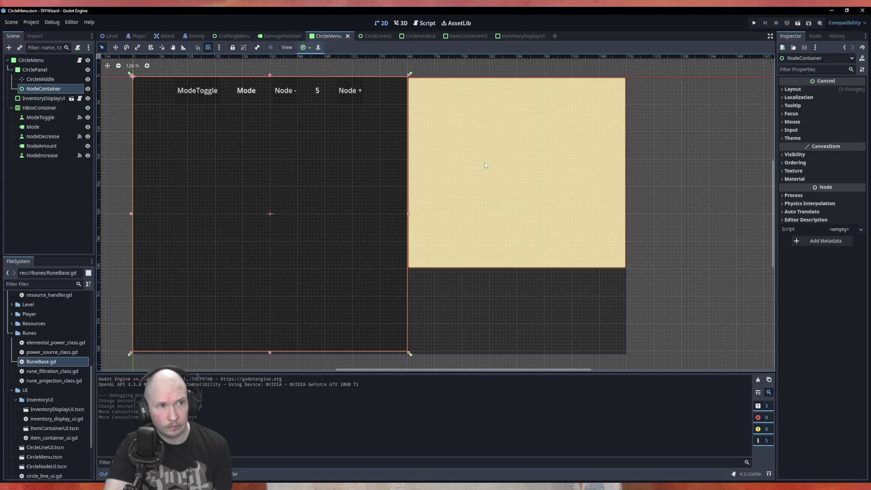
Step: Run the circle menu with F6, see the diamonds off the pentagram points, then reopen CircleNodeUI
key("F6")
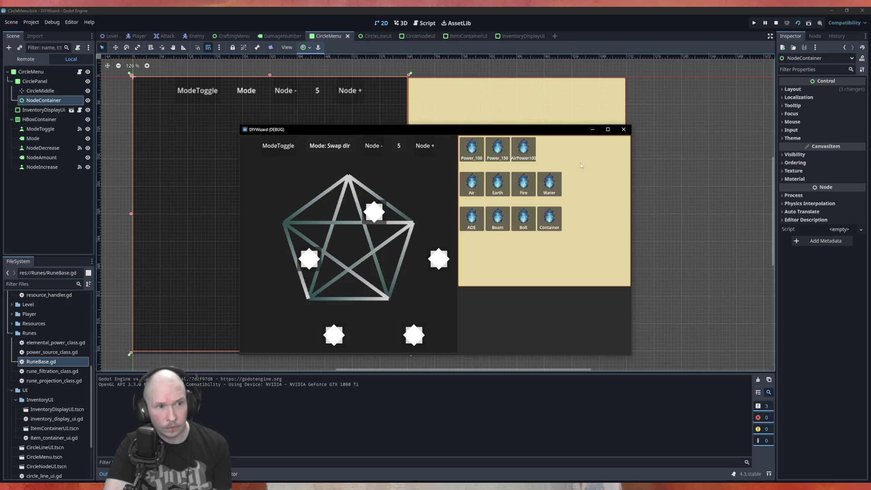
left_click(624, 129)
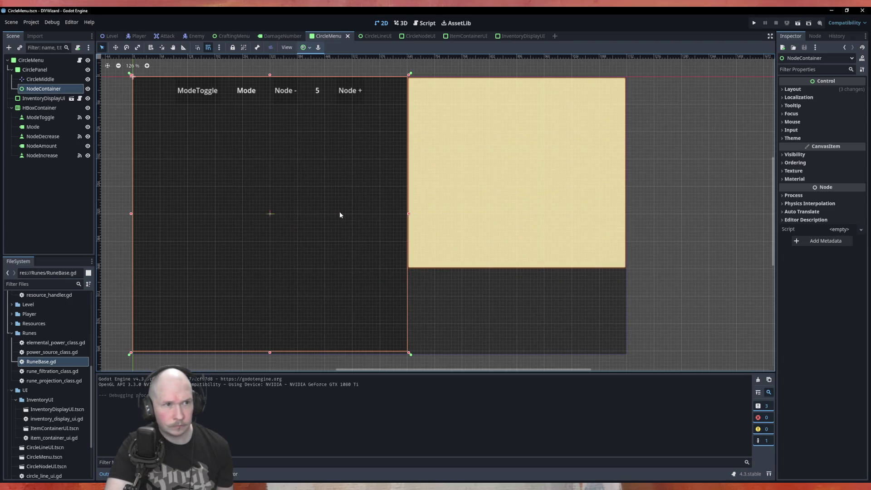
left_click(418, 36)
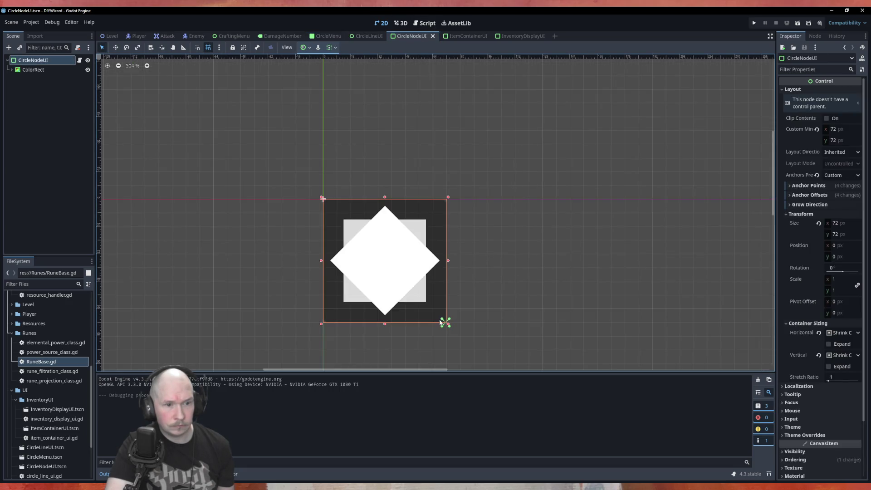
Step: Move the anchors back to the top-left corner, save, and run CircleNodeUI on its own
left_click(323, 197)
mouse_move(449, 326)
left_mouse_down()
mouse_move(354, 241)
mouse_move(280, 152)
left_mouse_up()
left_click(207, 90)
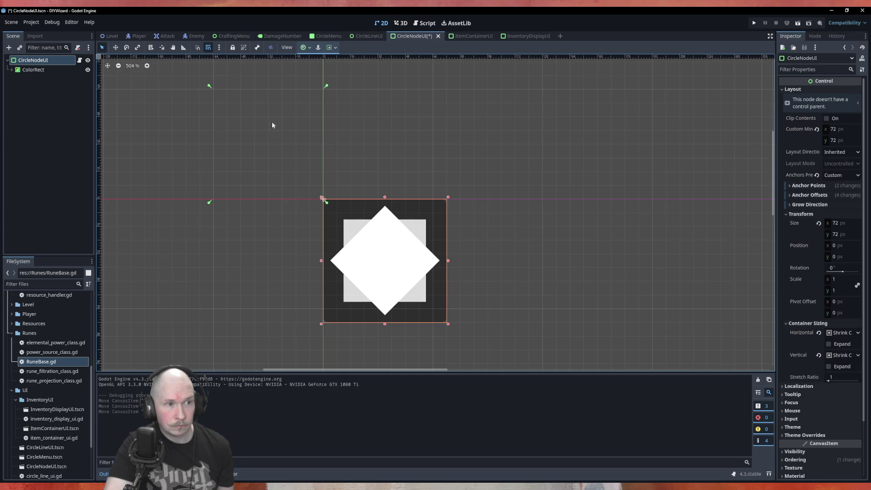
key("ctrl+s")
key("ctrl+s")
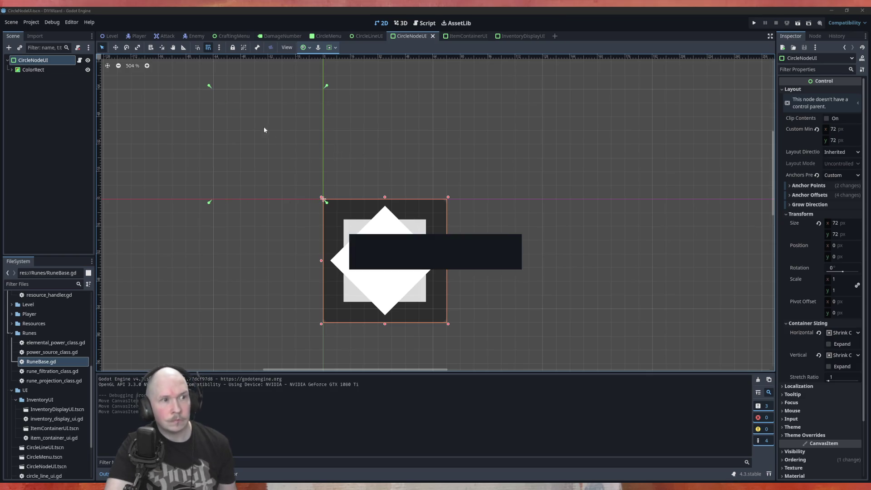
key("F6")
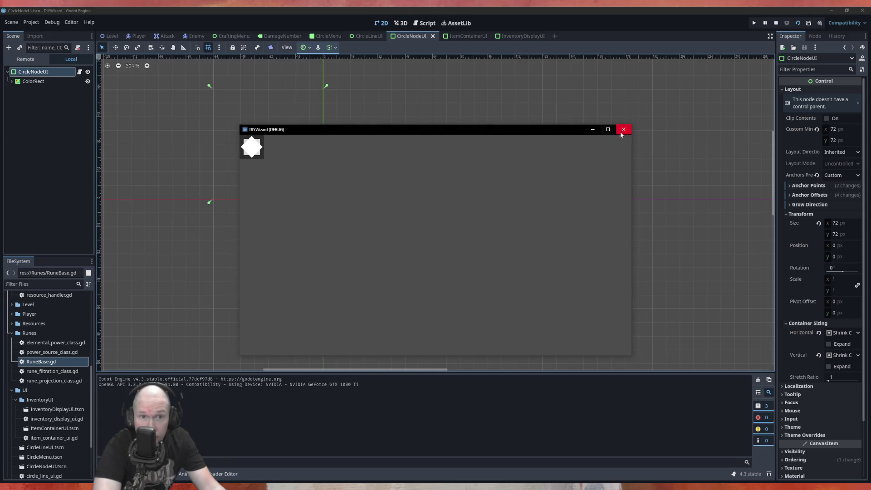
left_click(623, 129)
Step: Run CircleMenu with F6 to check node placement, then return to CircleNodeUI
left_click(365, 36)
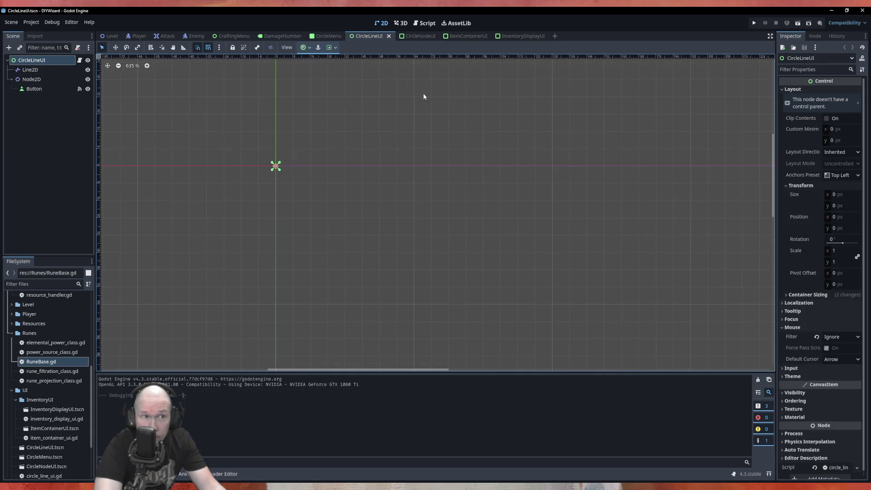
left_click(328, 36)
key("F6")
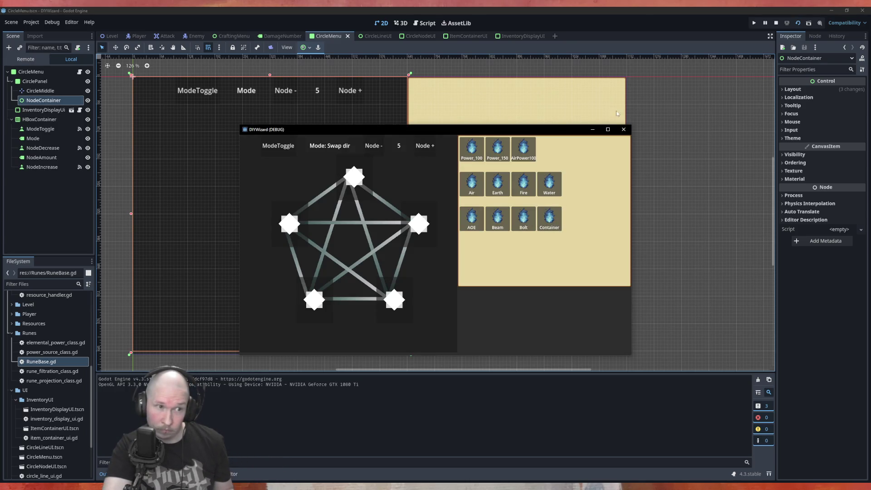
left_click(624, 129)
left_click(378, 36)
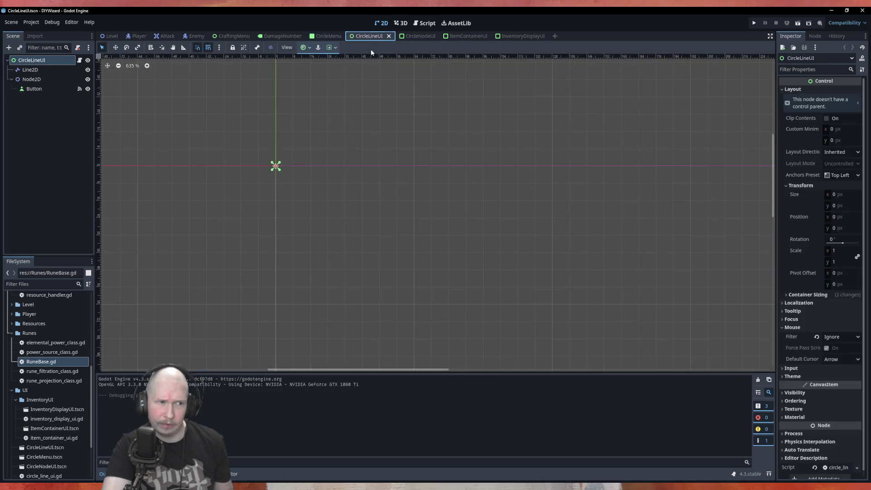
left_click(411, 36)
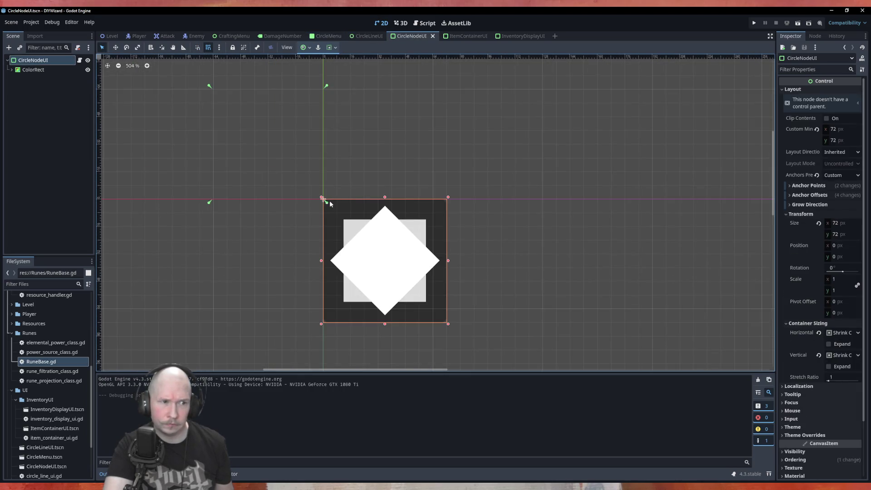
Step: Gather the four anchors into a single point and test the result with F5 from CircleMenu
mouse_move(328, 206)
left_mouse_down()
mouse_move(243, 132)
mouse_move(218, 93)
left_mouse_up()
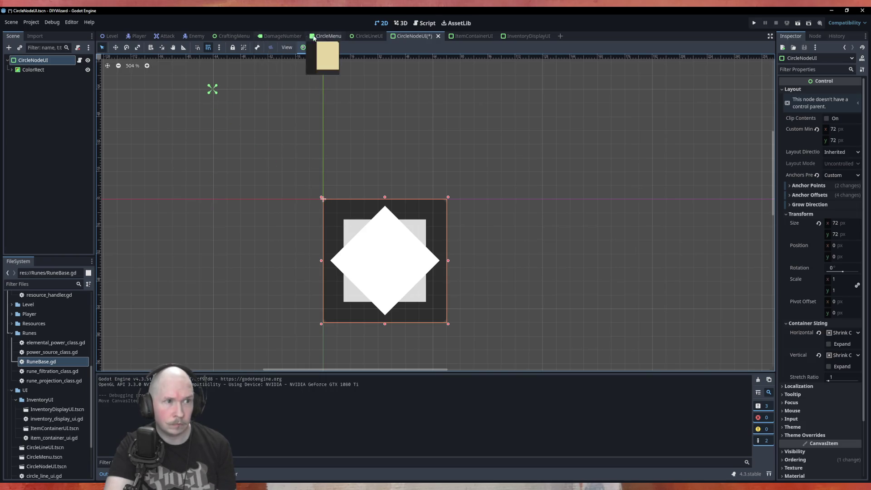
left_click(329, 36)
key("F5")
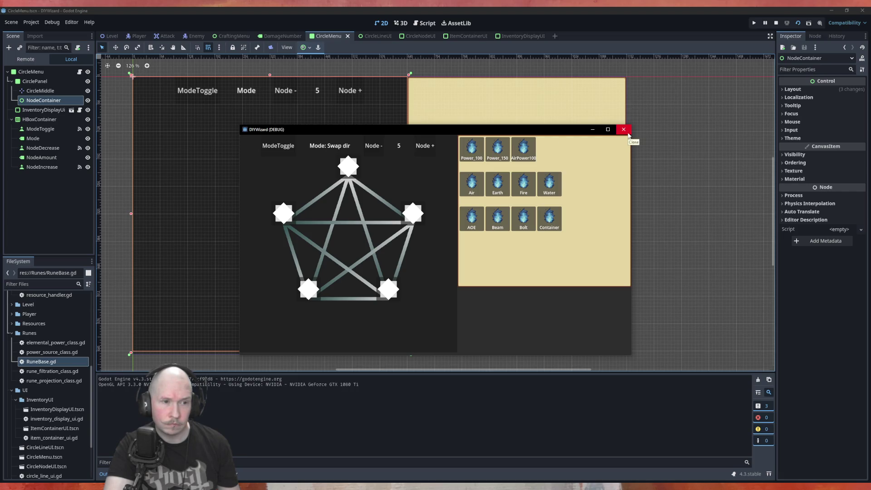
left_click(624, 130)
left_click(365, 37)
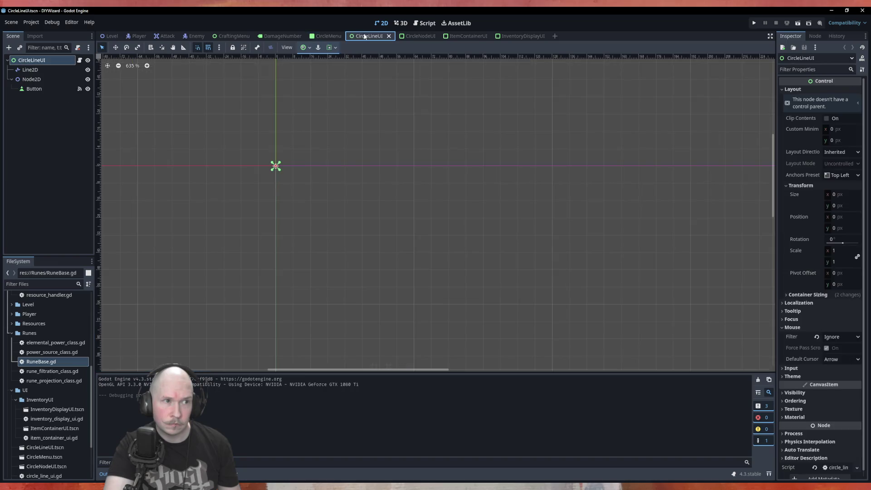
left_click(427, 37)
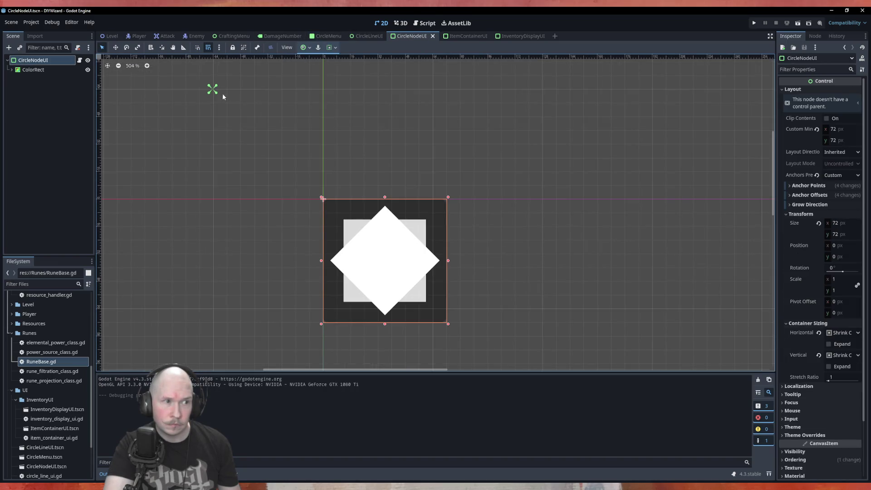
Step: Shift the combined anchor further down-right and retest with F6 in CircleMenu
left_click_drag(215, 92, 276, 146)
left_click_drag(220, 92, 274, 142)
left_click(331, 149)
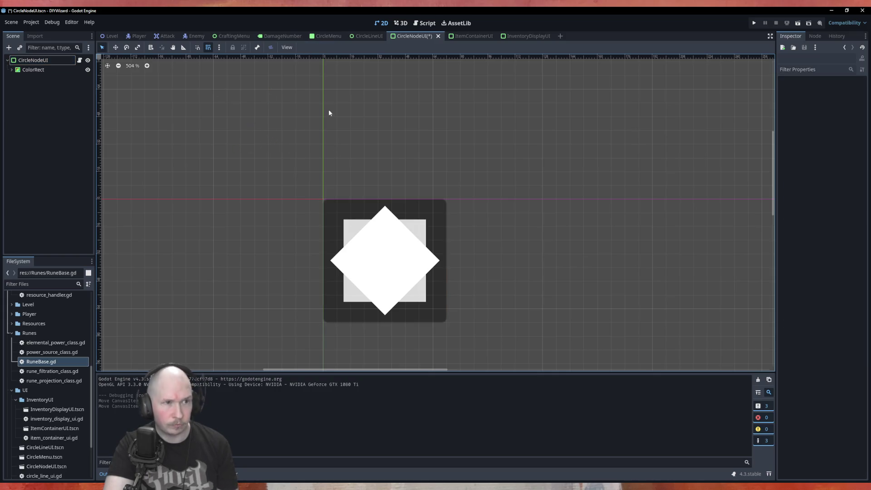
left_click(329, 37)
key("F6")
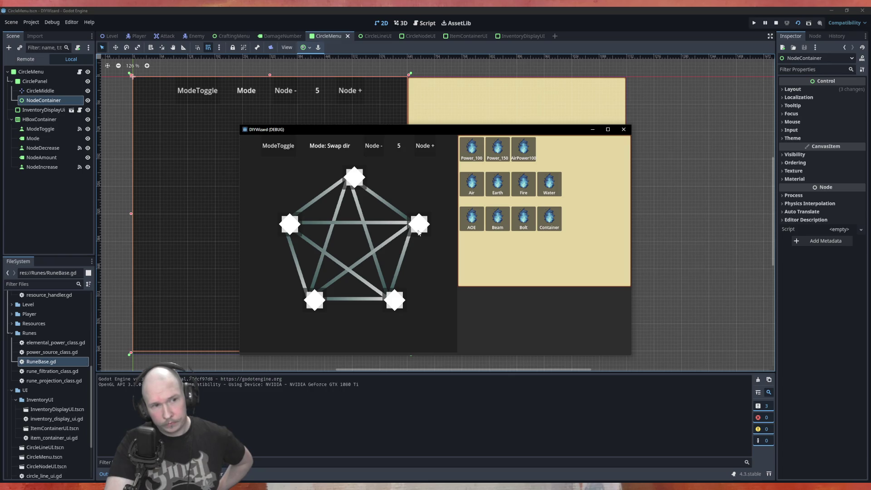
left_click(624, 129)
left_click(369, 36)
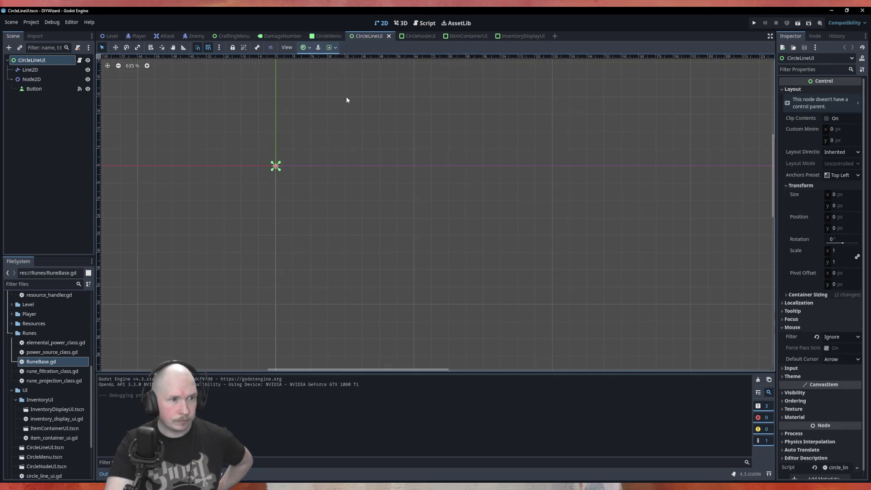
Step: Shift the CircleNodeUI box up-left to -32,-32 and enlarge it from 72 to 80 px
left_click(410, 36)
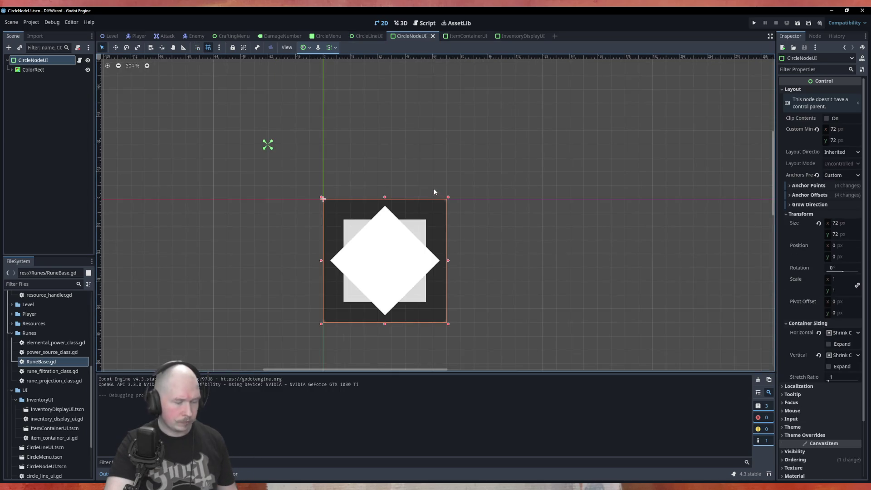
mouse_move(390, 233)
left_mouse_down()
mouse_move(328, 179)
mouse_move(336, 179)
mouse_move(331, 167)
left_mouse_up()
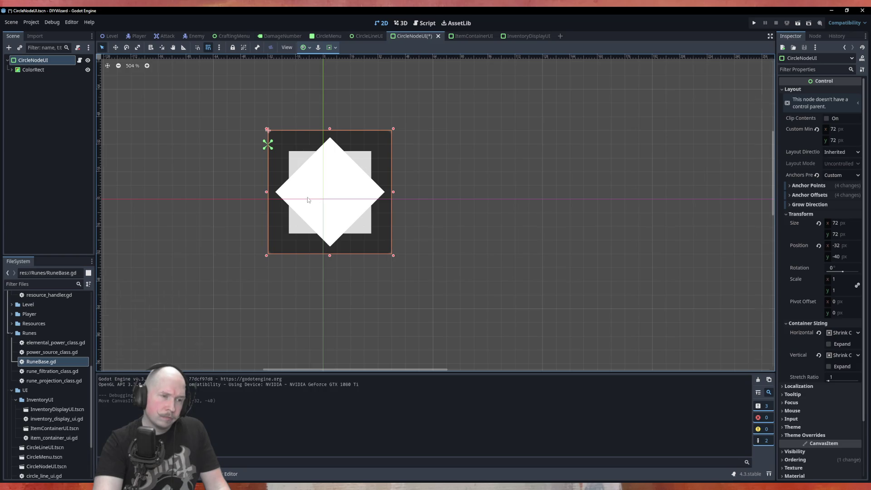
scroll(307, 199, "up", 7)
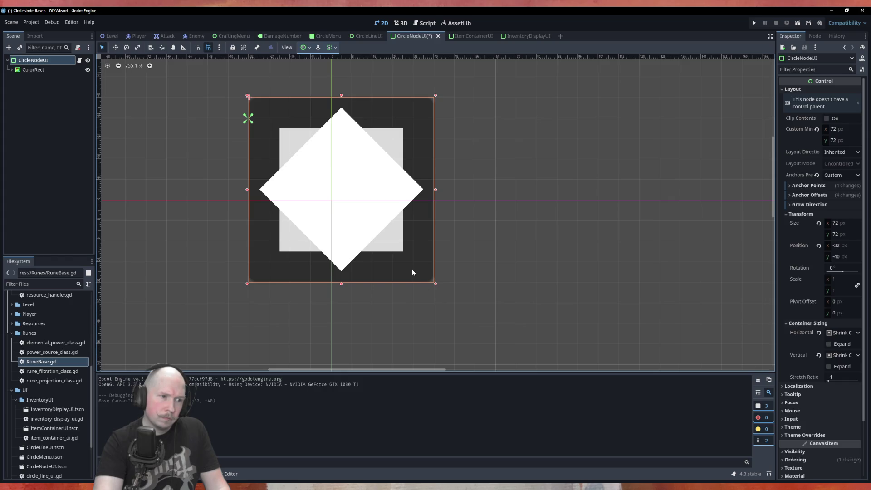
mouse_move(416, 266)
left_mouse_down()
mouse_move(403, 253)
mouse_move(409, 261)
left_mouse_up()
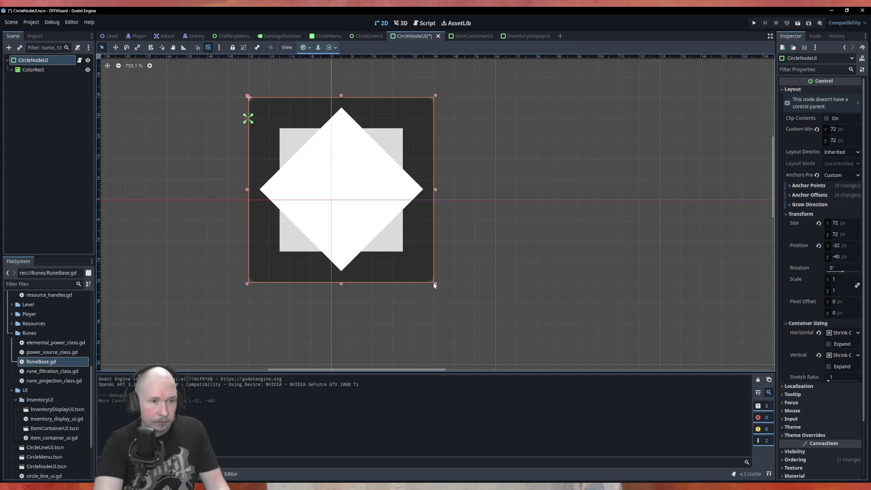
mouse_move(435, 285)
left_mouse_down()
mouse_move(453, 287)
mouse_move(454, 303)
mouse_move(426, 275)
left_mouse_up()
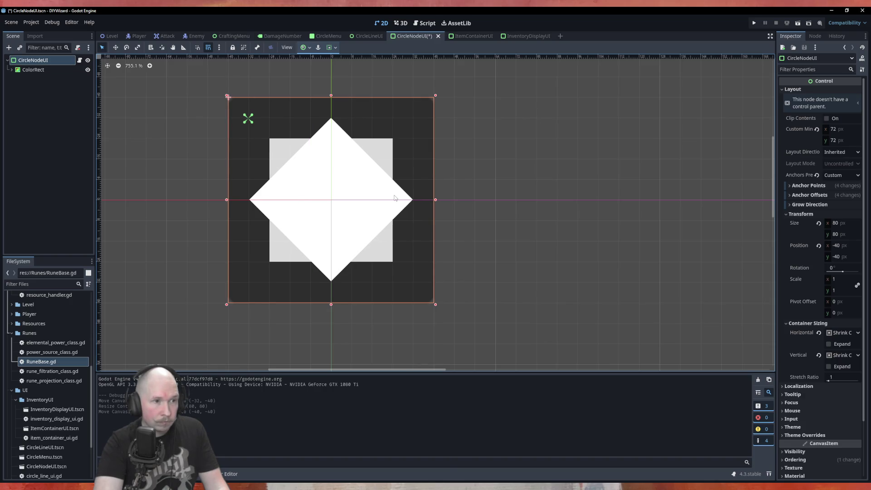
Step: Move the anchors to the box centre, save, and check it in the running CircleMenu
mouse_move(250, 123)
left_mouse_down()
mouse_move(323, 207)
mouse_move(340, 210)
left_mouse_up()
left_click_drag(245, 117, 331, 200)
left_click(484, 171)
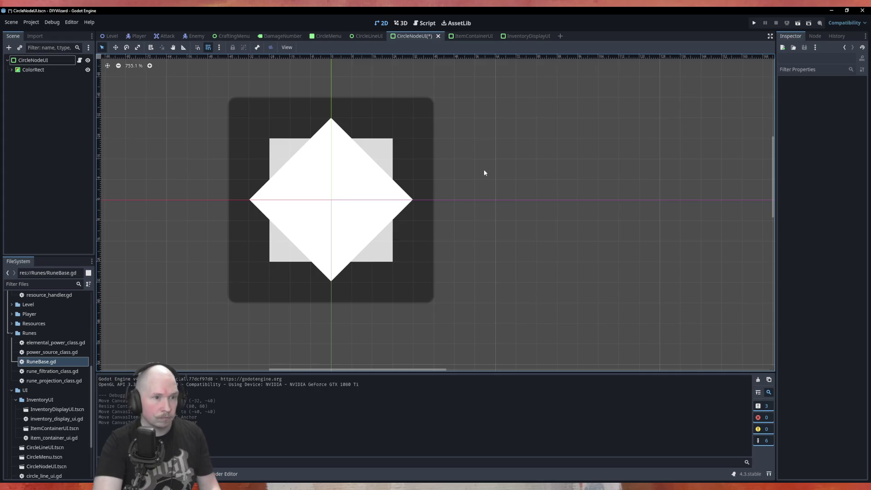
key("ctrl+s")
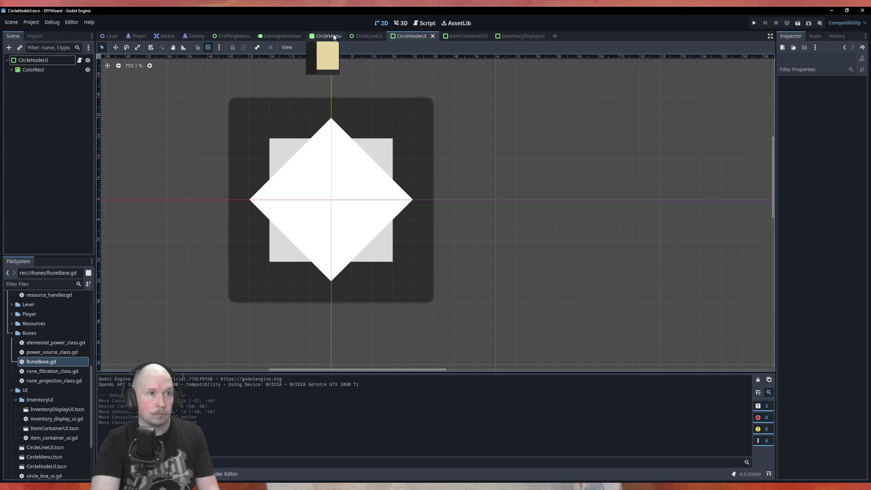
left_click(334, 37)
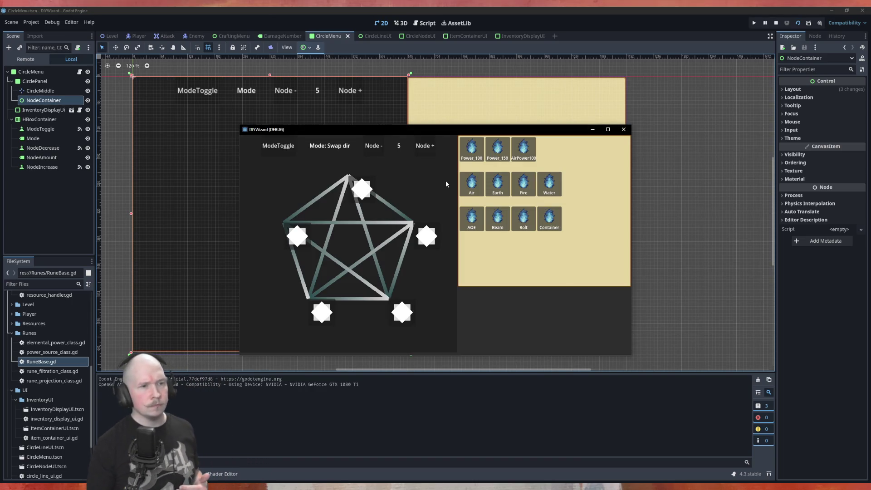
left_click(628, 132)
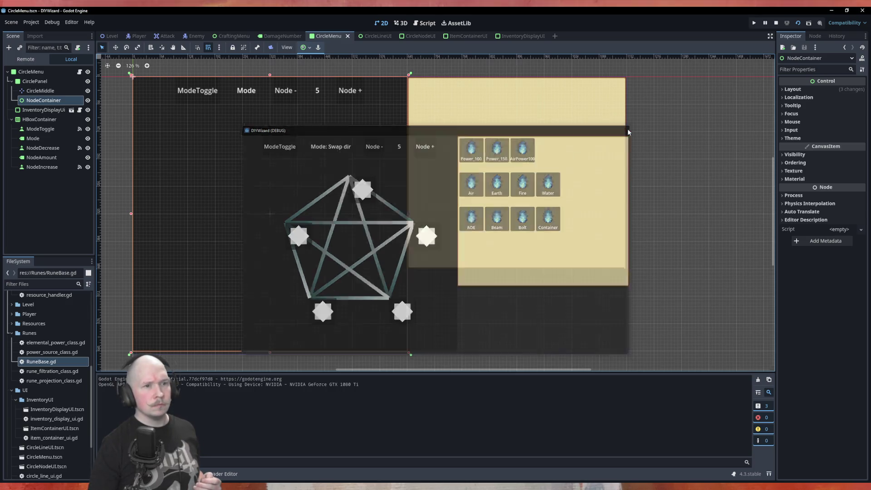
left_click(374, 37)
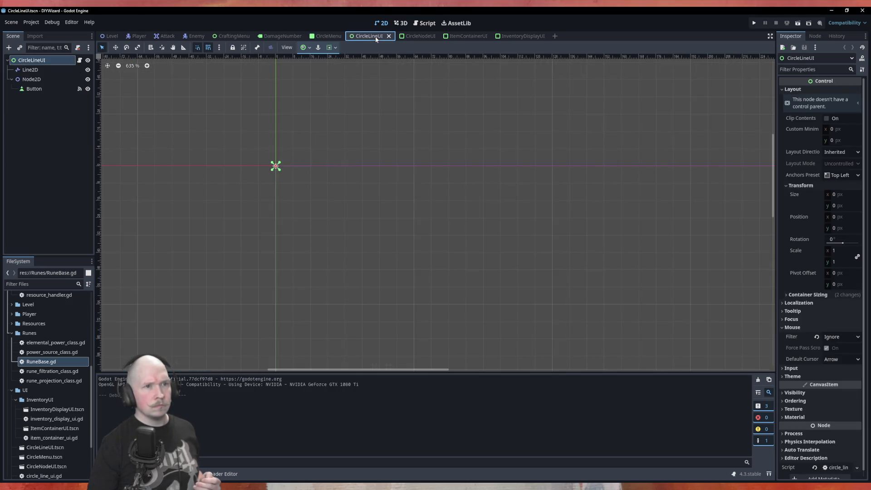
Step: Apply the Top Left anchor preset to the CircleNodeUI root
left_click(424, 36)
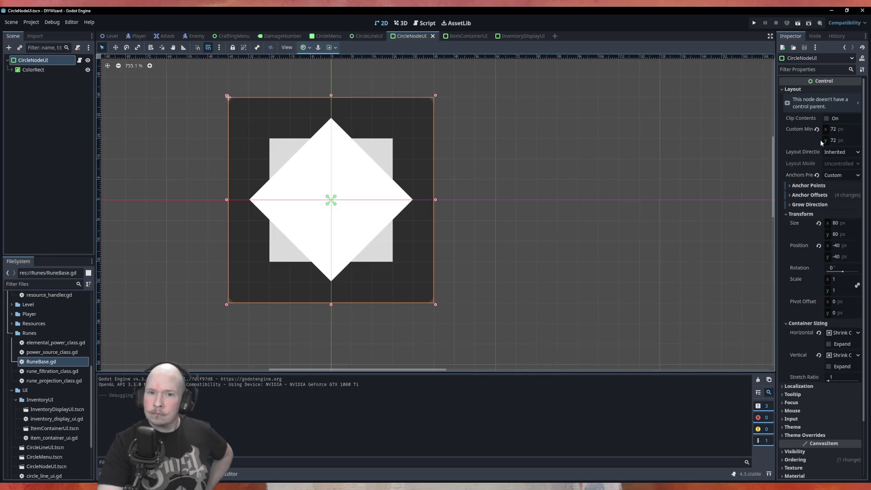
left_click(362, 34)
left_click(423, 39)
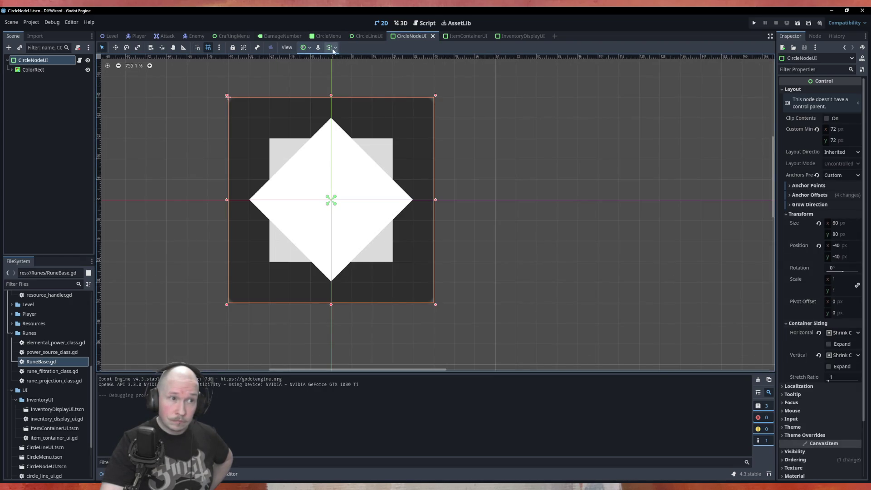
left_click(331, 49)
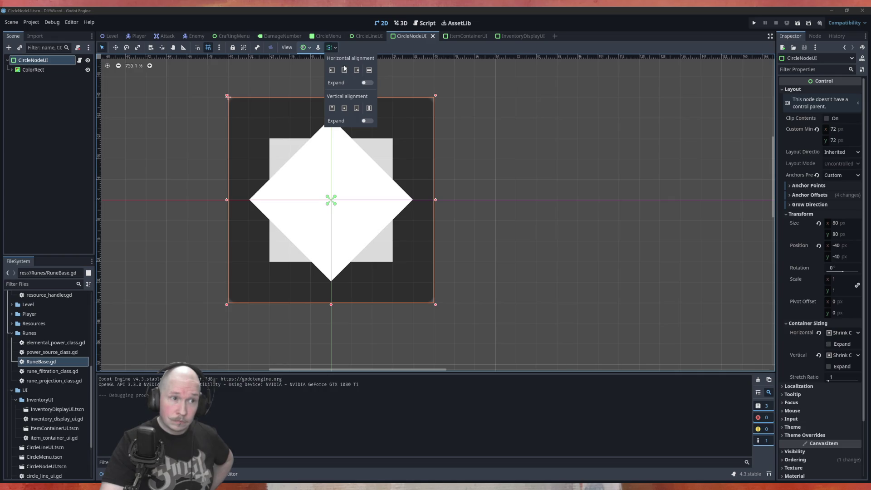
left_click(304, 50)
left_click(306, 47)
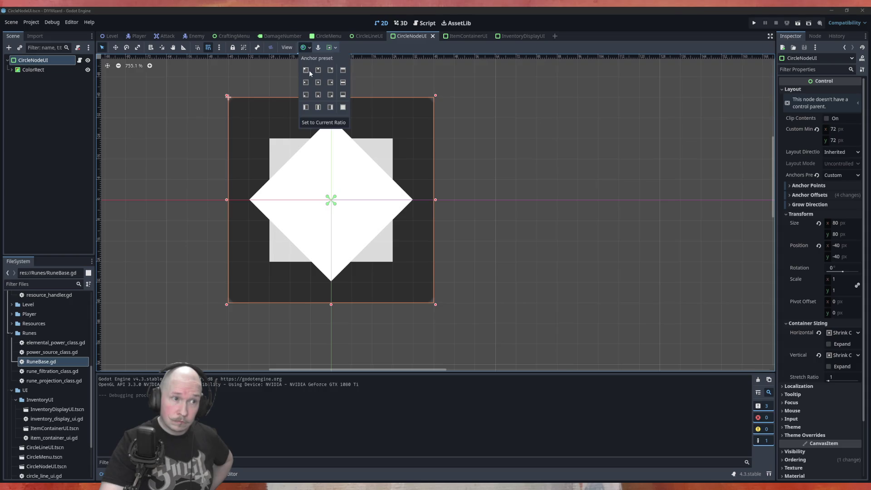
left_click(305, 70)
scroll(332, 131, "down", 2)
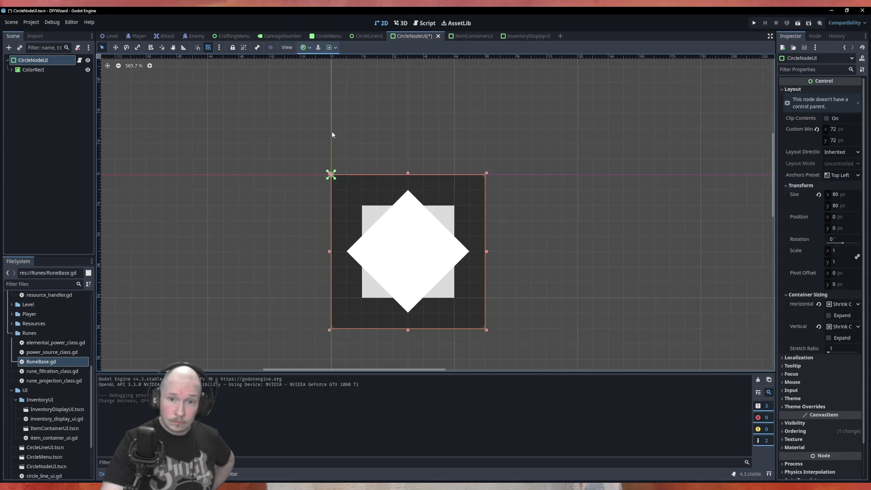
scroll(419, 235, "up", 2)
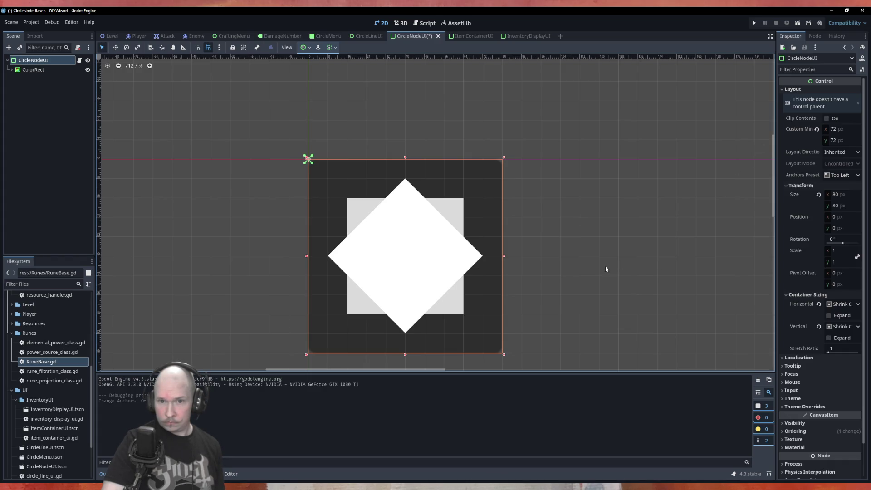
Step: Move the node to -40,-40, save, and test it with F6 in CircleMenu
mouse_move(459, 296)
left_mouse_down()
mouse_move(366, 224)
mouse_move(338, 188)
mouse_move(351, 193)
left_mouse_up()
left_click(502, 226)
key("ctrl+s")
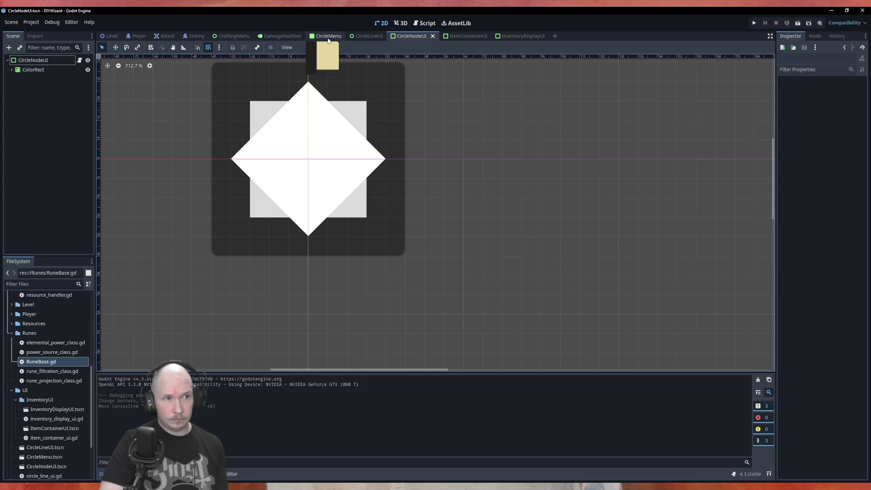
left_click(328, 36)
key("F6")
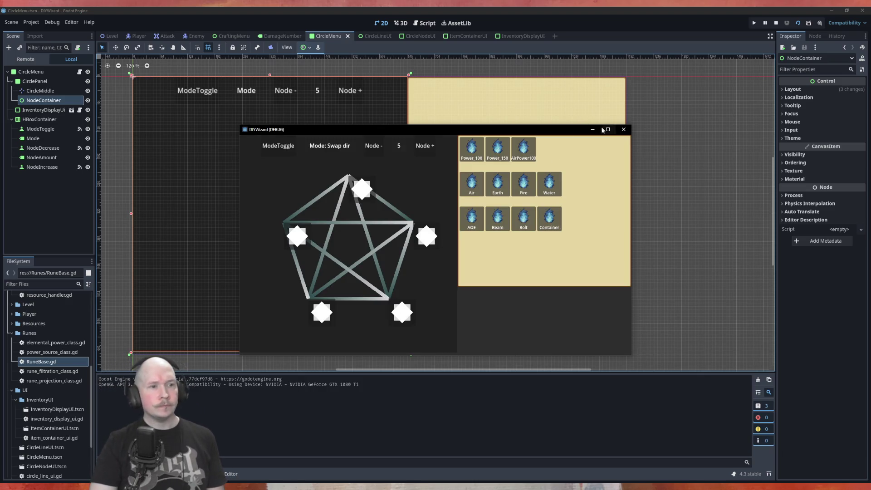
left_click(624, 130)
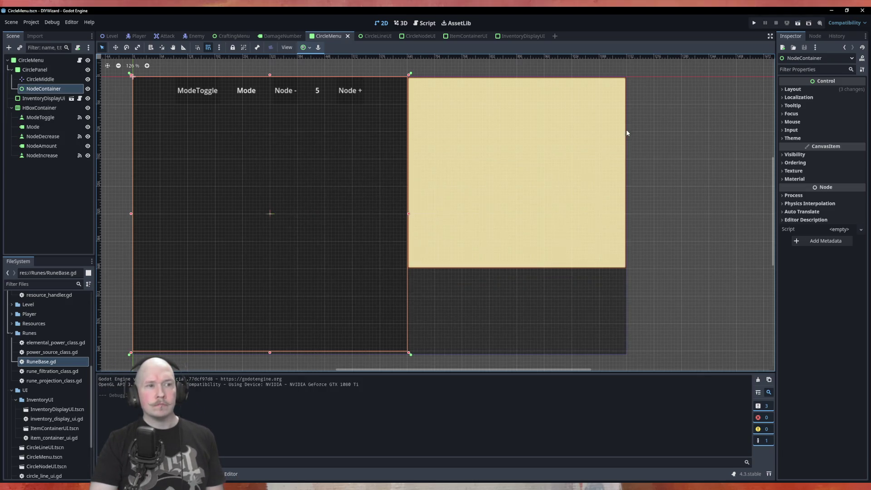
Step: Reopen CircleNodeUI and review its Layout properties, leaving Layout Direction as Inherited
left_click(371, 36)
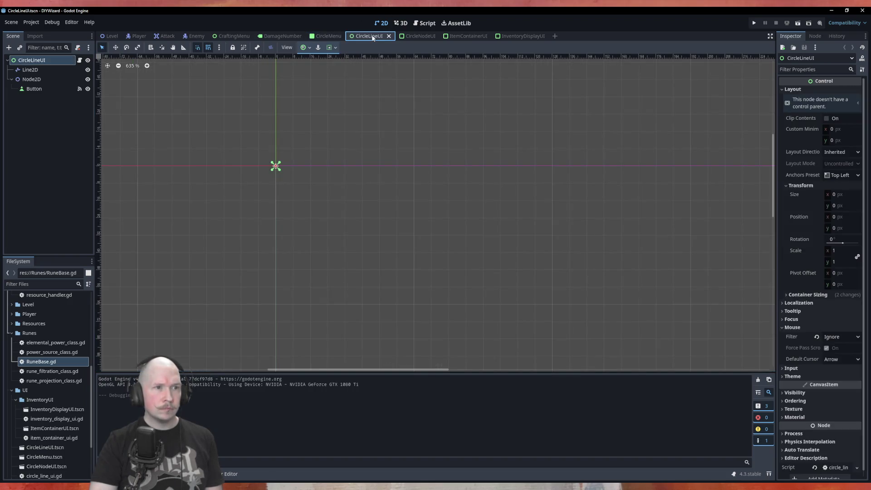
left_click(413, 35)
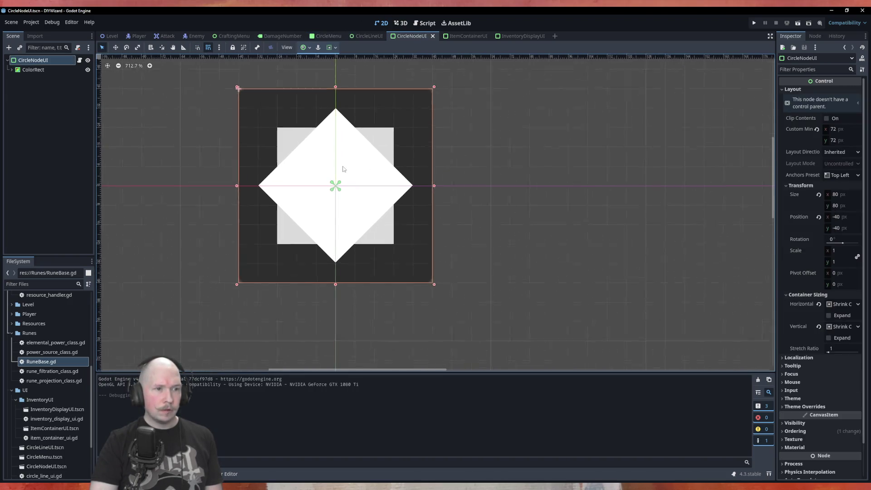
scroll(343, 169, "up", 1)
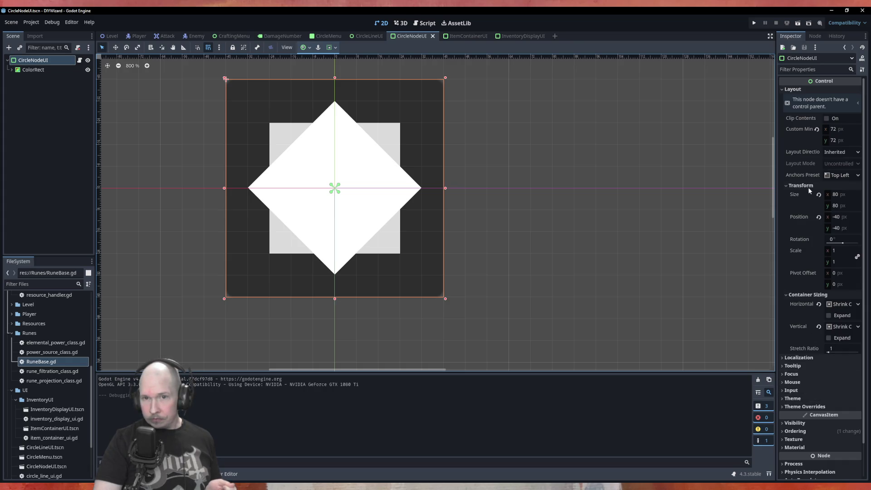
left_click(836, 154)
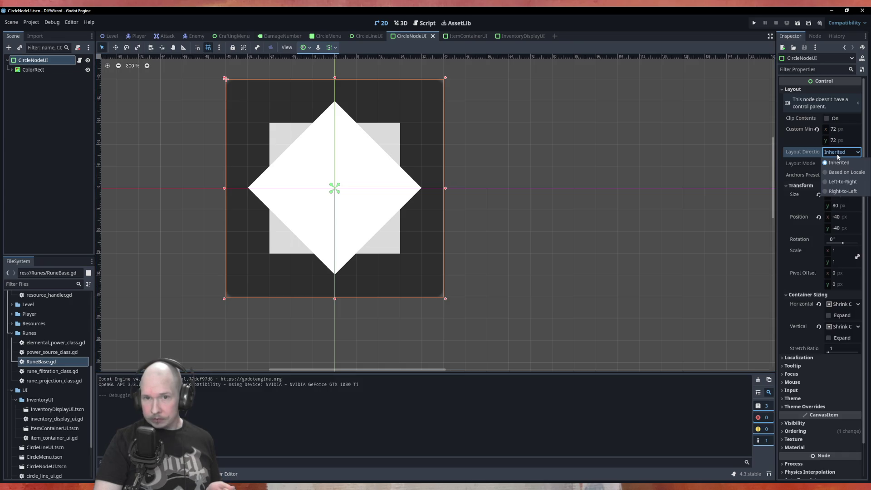
left_click(798, 142)
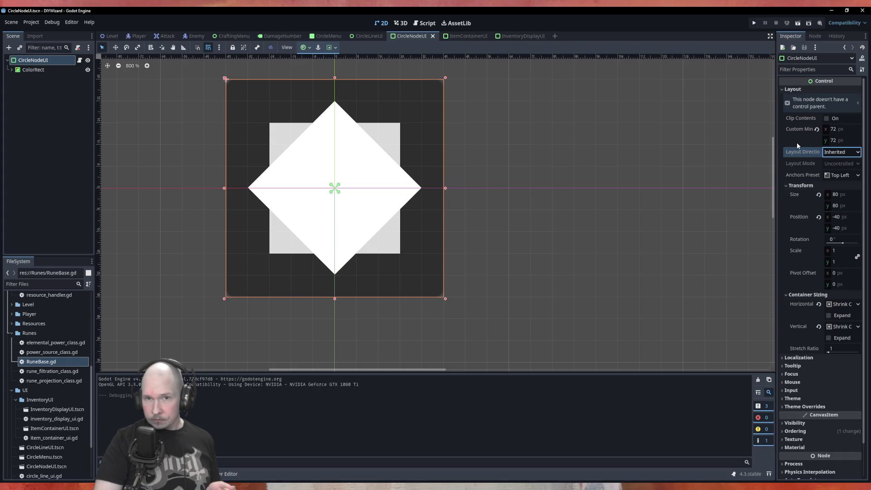
left_click(795, 91)
left_click(795, 91)
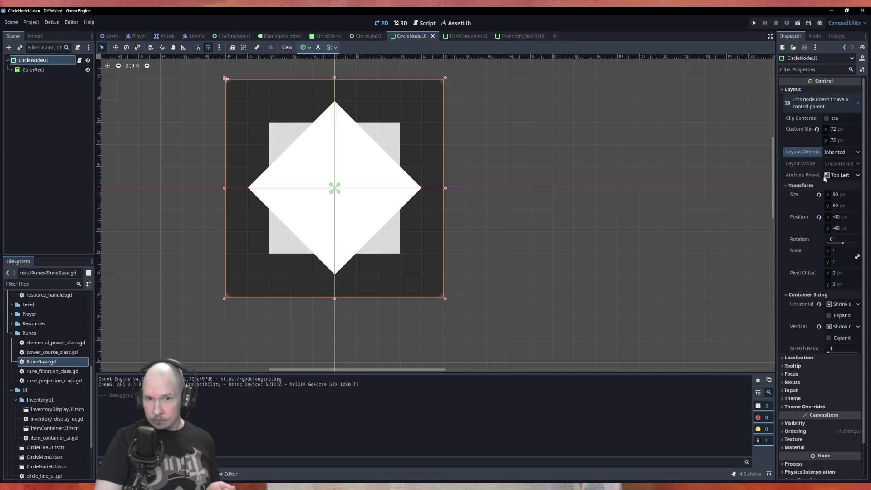
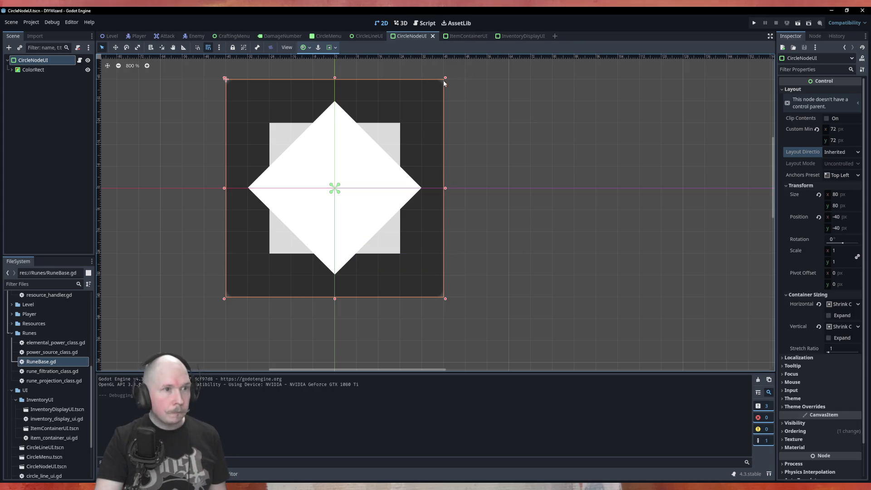
Step: Review circle_menu.gd, then give set_new_position's new_global_pos parameter the Vector2 type
left_click(327, 36)
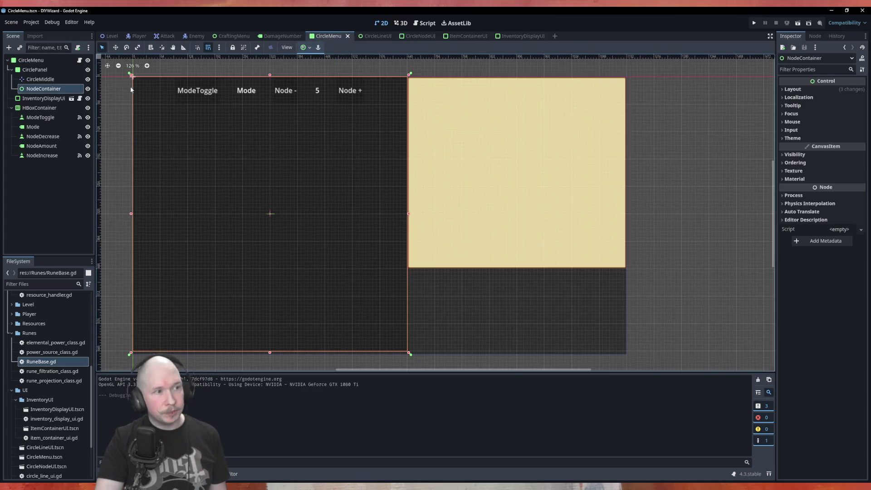
left_click(79, 60)
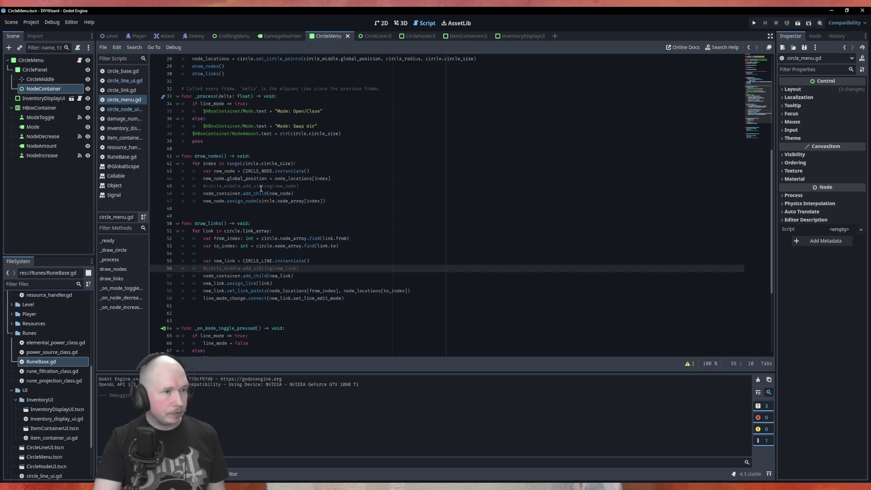
scroll(261, 187, "down", 3)
scroll(259, 162, "up", 3)
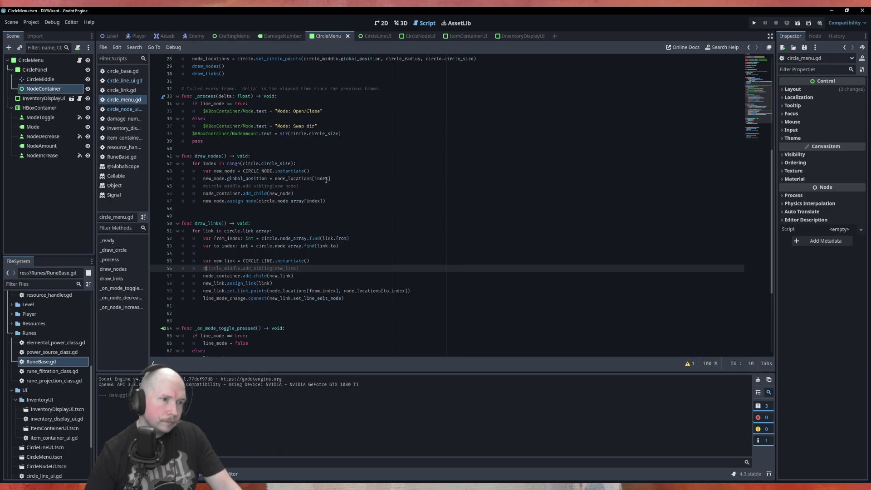
scroll(326, 180, "up", 1)
scroll(326, 181, "up", 1)
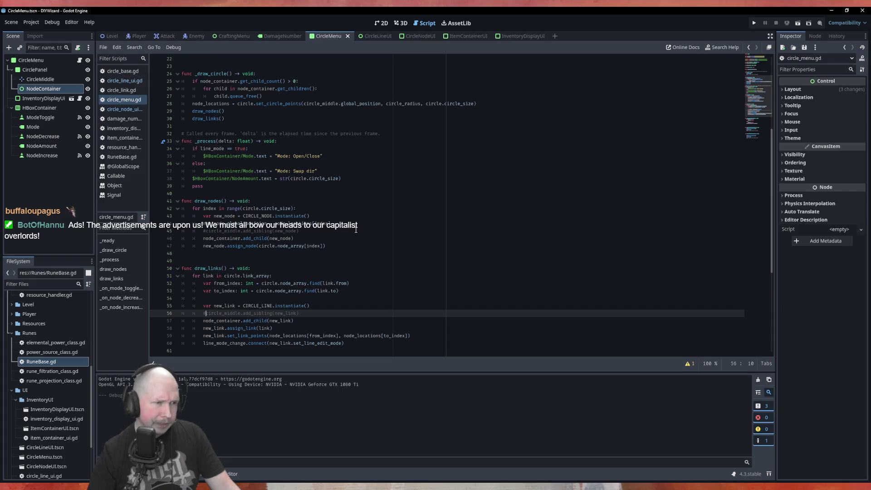
type("Vec")
key("Return")
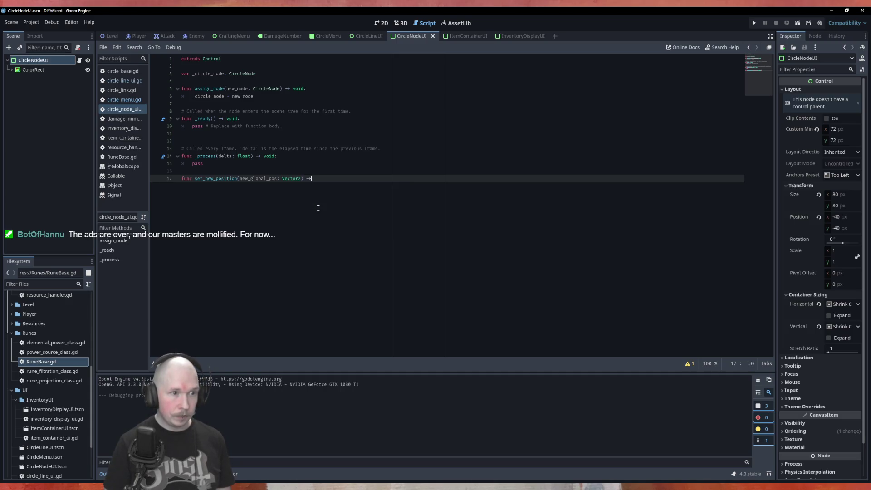
Step: Give set_new_position a void return and a body line var new_offset: Vector2 = size / 2.0
type("void:")
key("Return")
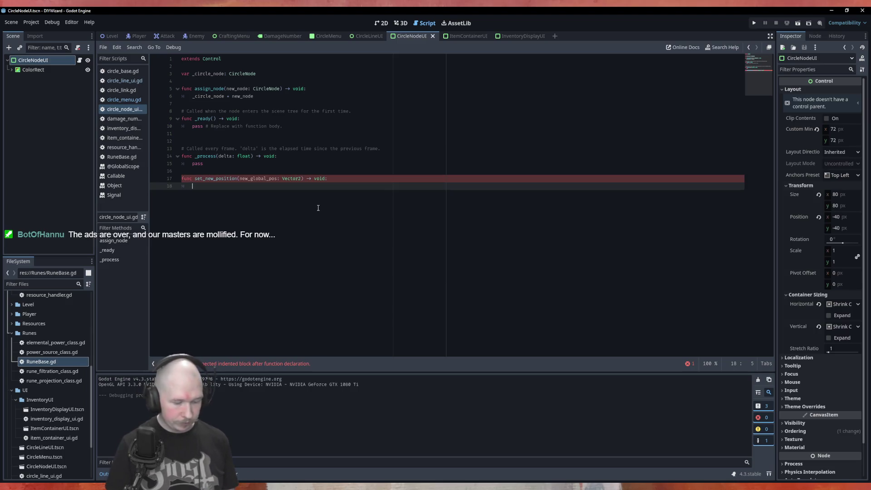
type("new")
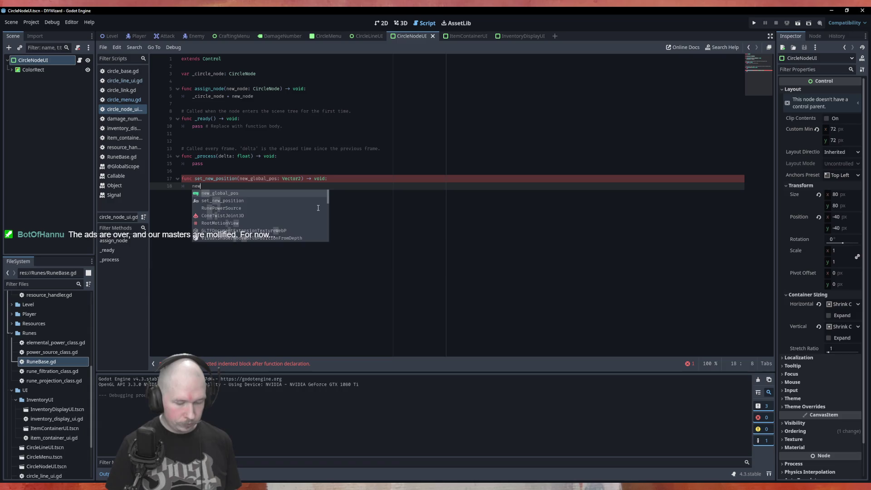
key("BackSpace")
key("BackSpace")
key("BackSpace")
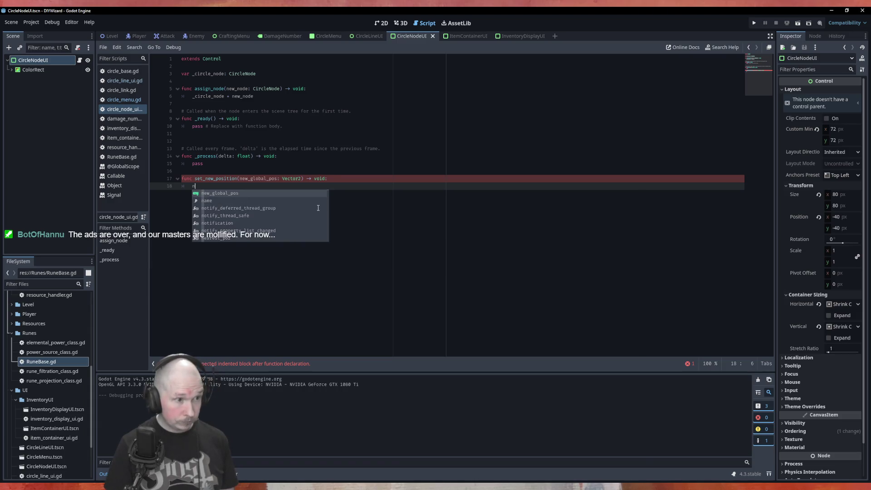
type("var new_of")
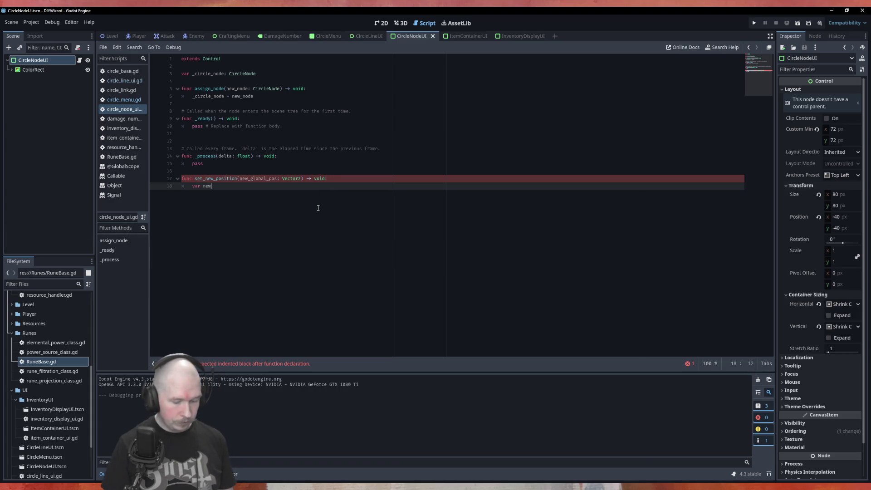
type("fset")
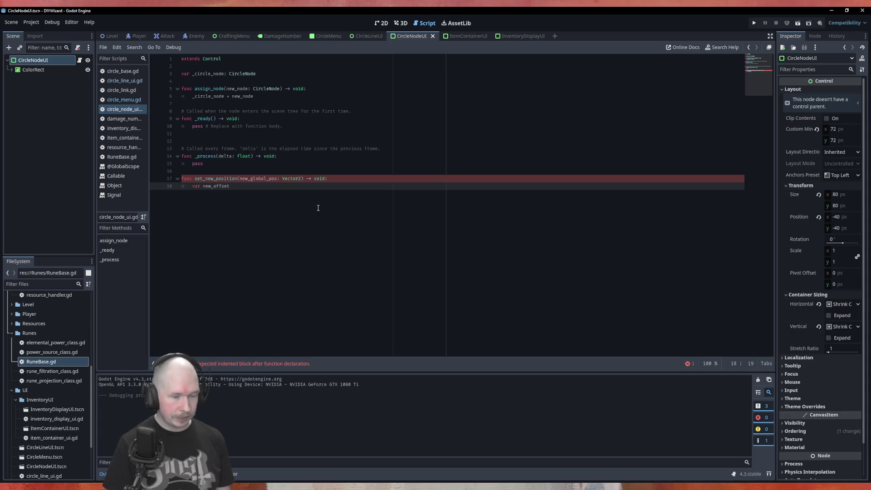
type(": Vec")
key("Return")
type("=")
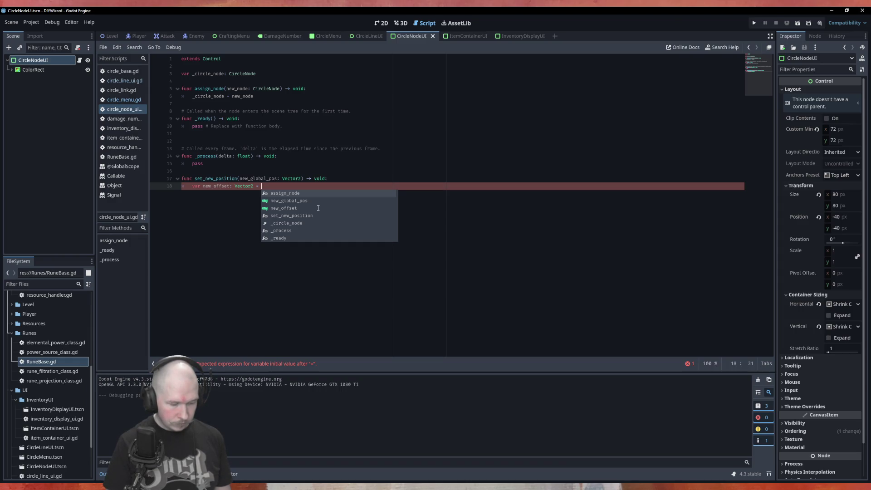
type("siz")
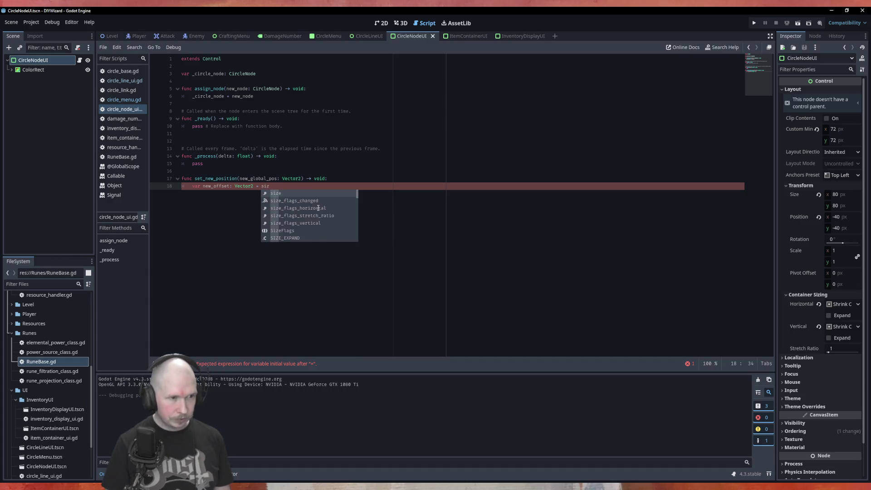
key("Return")
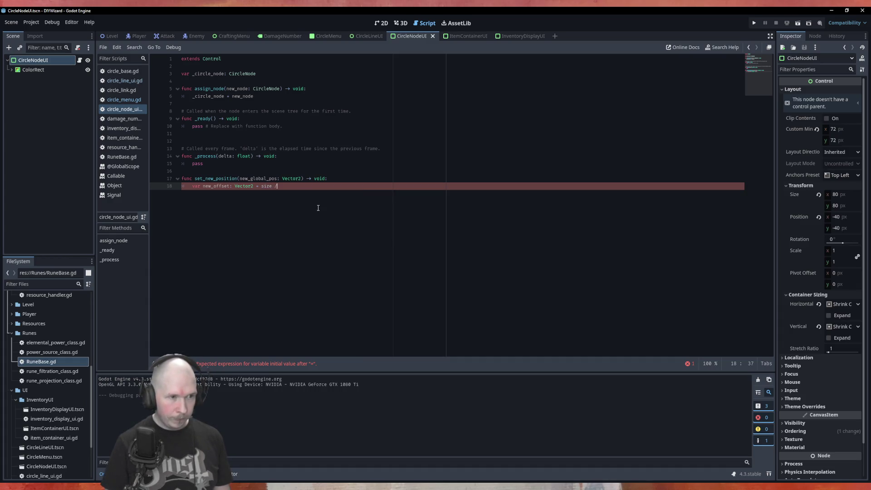
type(" 2")
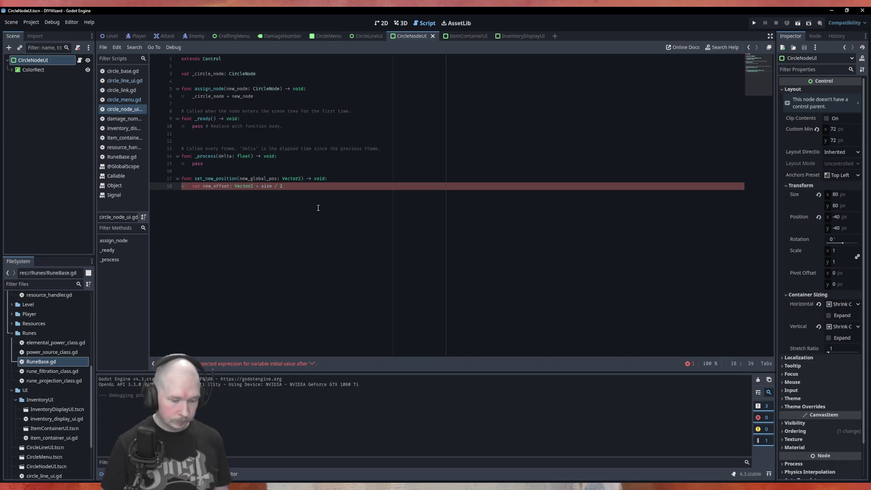
type(".0")
key("Return")
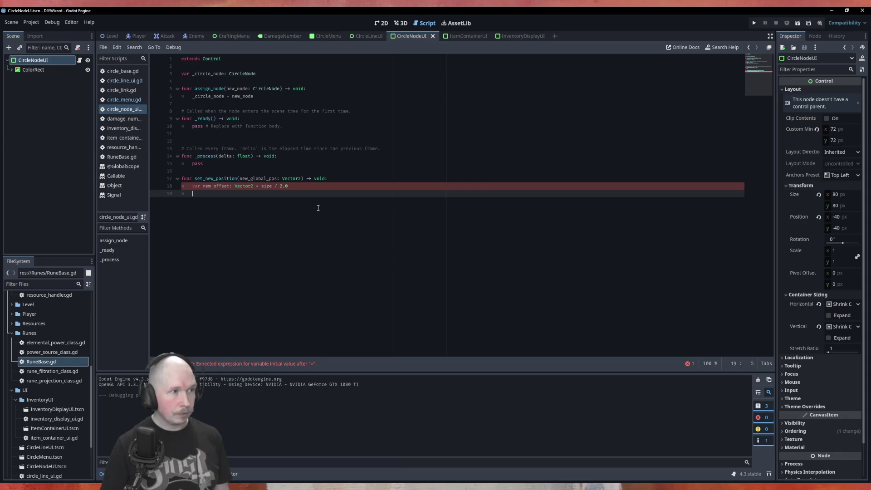
Step: Change size to self.size and add self.global_position = new_global_pos - new_offset
left_click(261, 186)
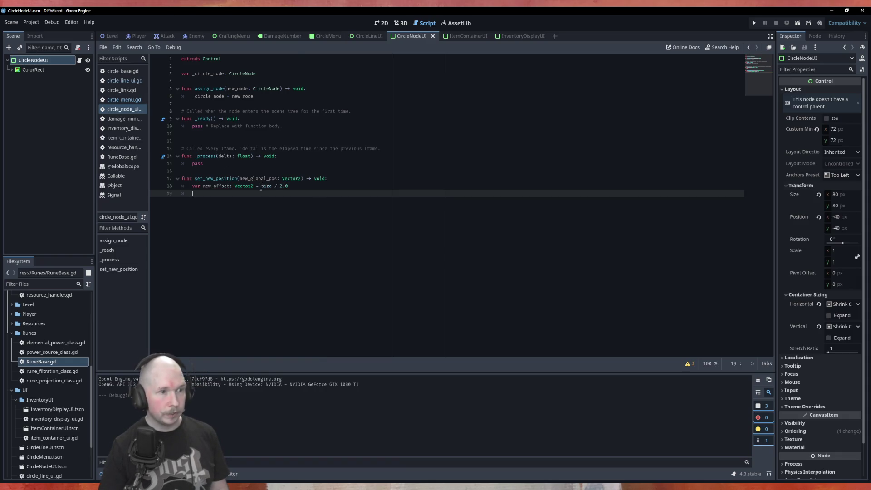
type("sel")
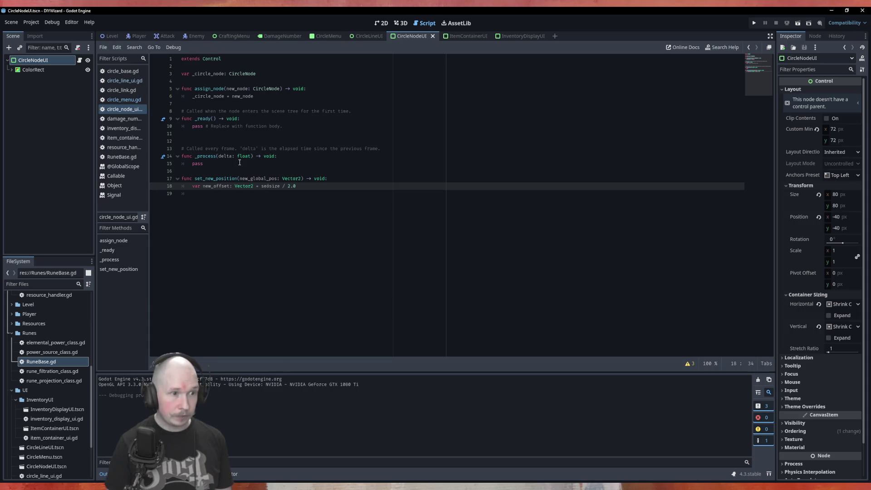
type("f.")
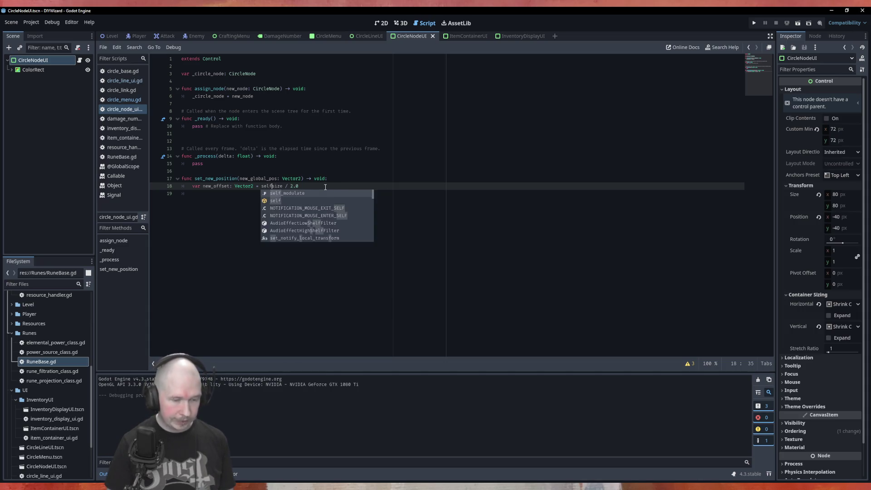
key("Escape")
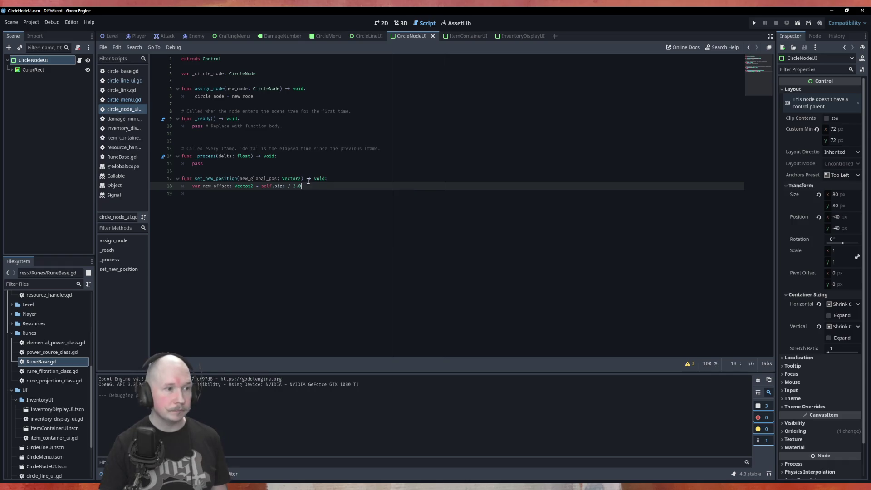
key("Down")
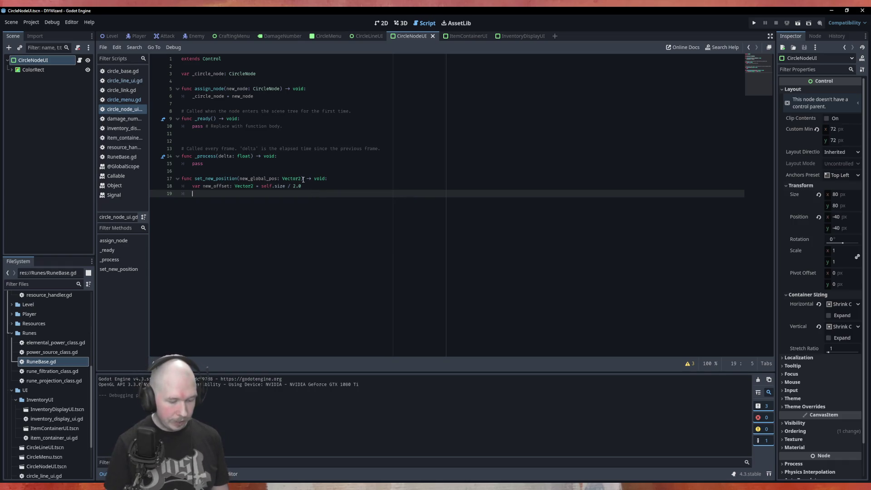
type("self.glo")
key("Return")
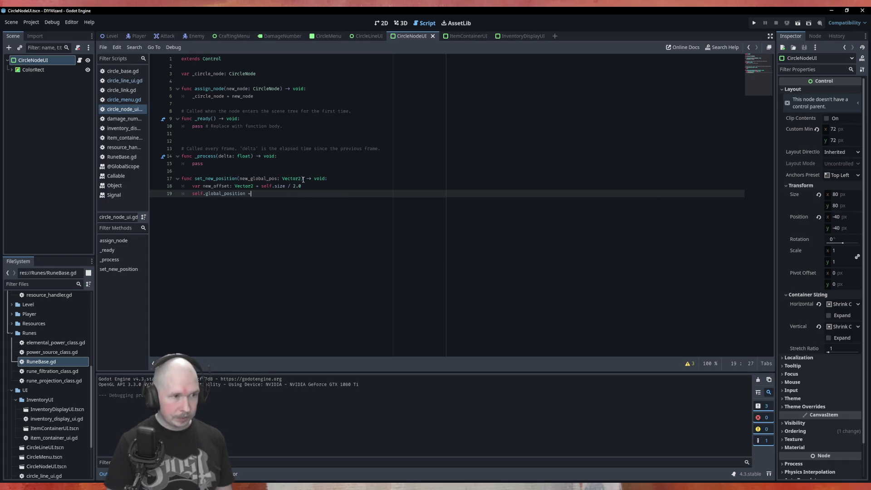
type("new")
key("Return")
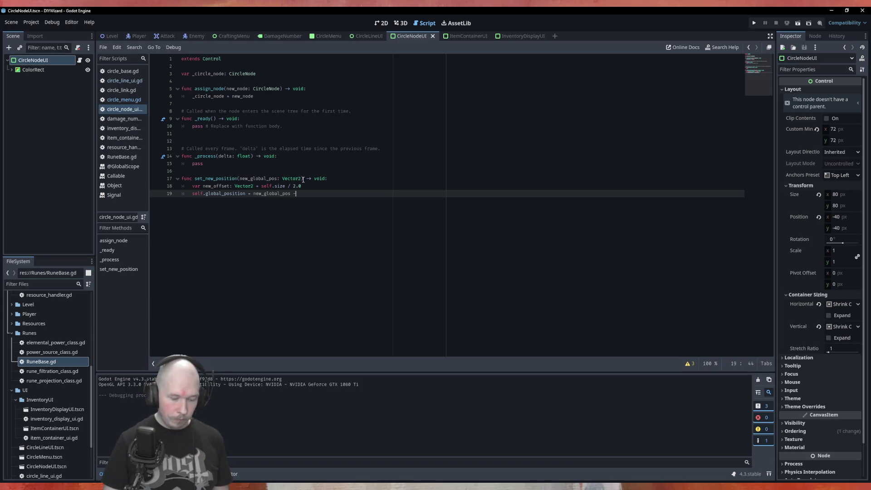
type(" new")
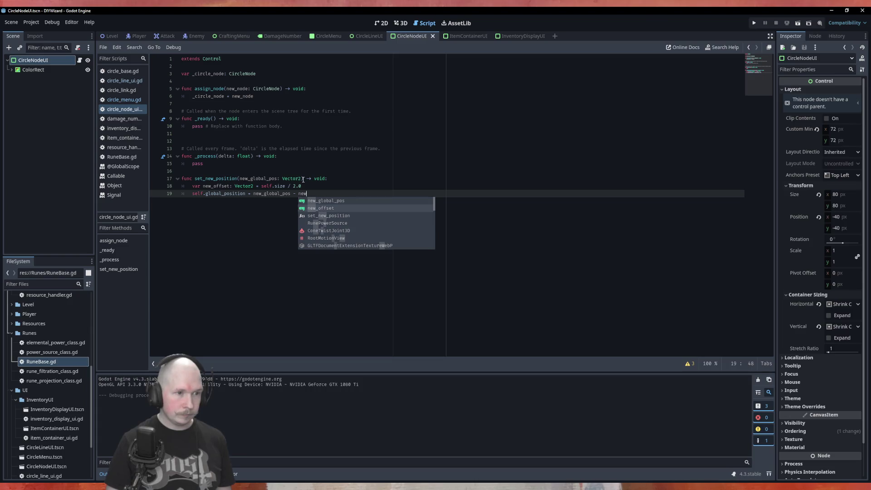
key("Return")
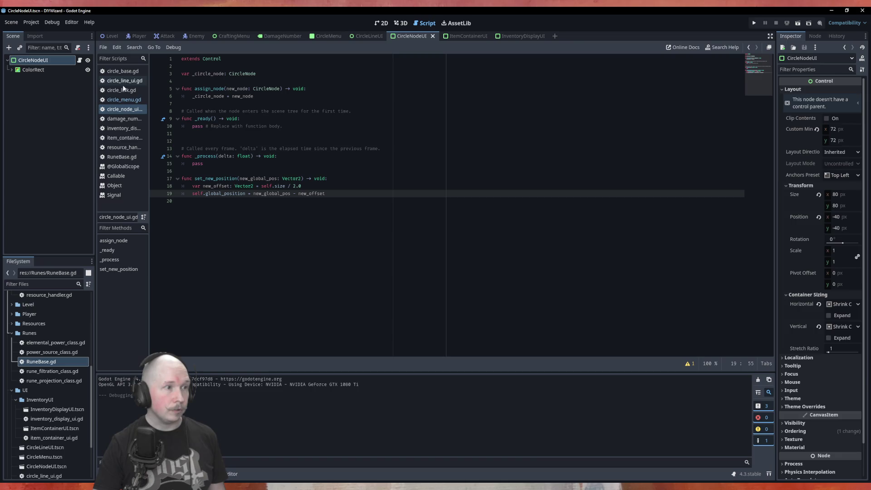
left_click(122, 100)
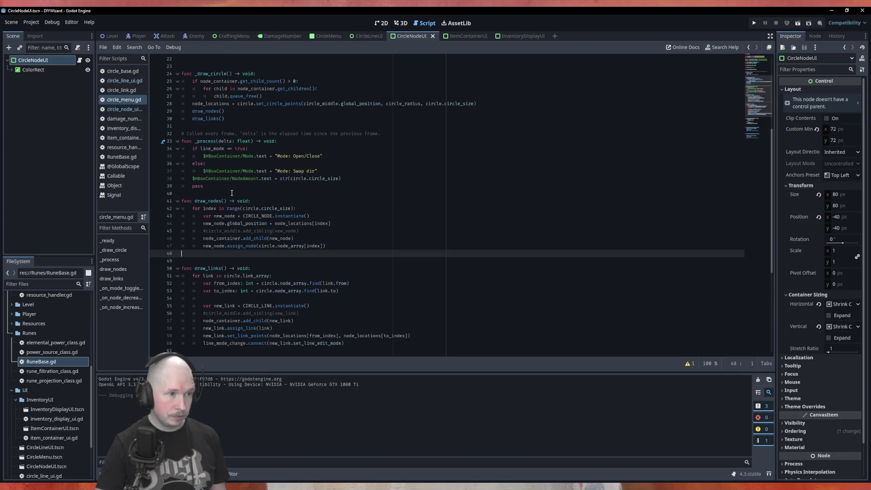
Step: Add new_node.set_new_position(node_locations[index]) below line 44 in draw_nodes
left_click(336, 223)
key("Return")
type("new_node")
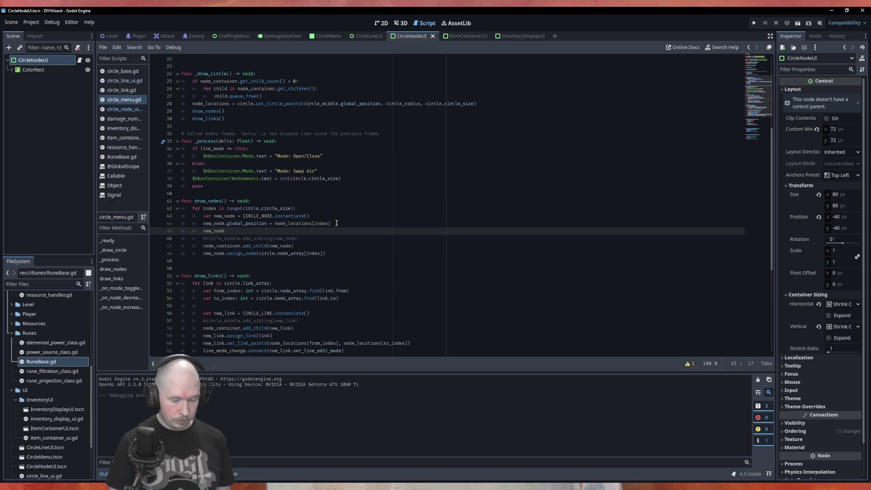
type(".set")
key("Return")
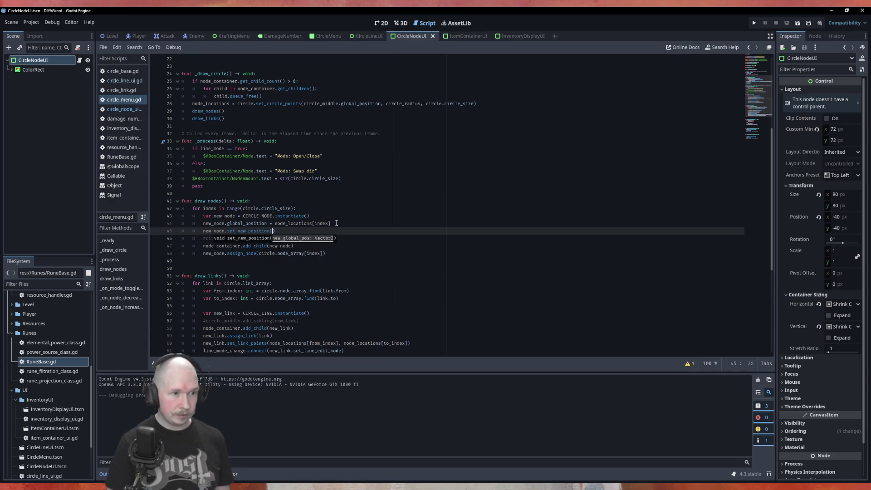
key("Up")
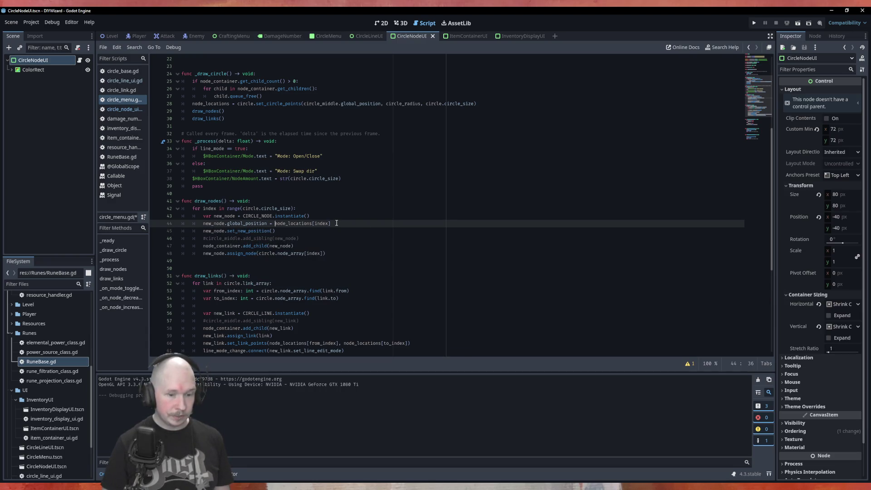
key("shift+End")
key("ctrl+c")
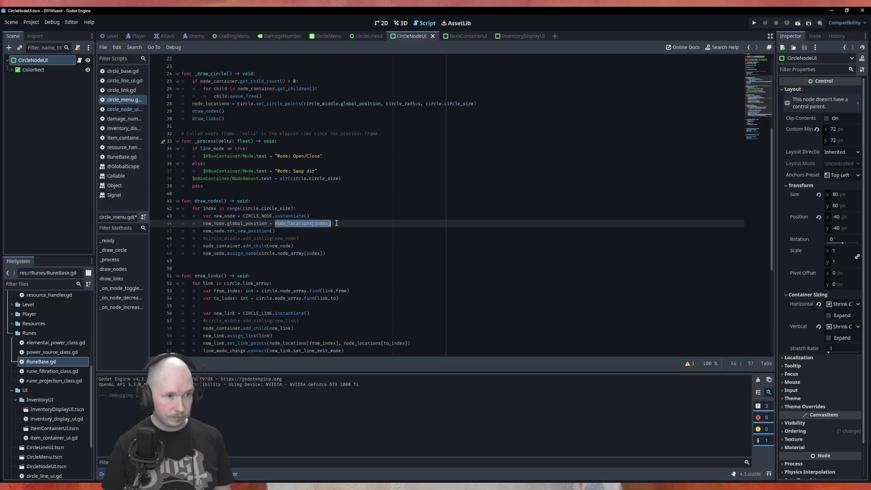
key("Down")
key("Left")
key("ctrl+v")
Step: Comment out the old global_position line and run the game with F5
key("Up")
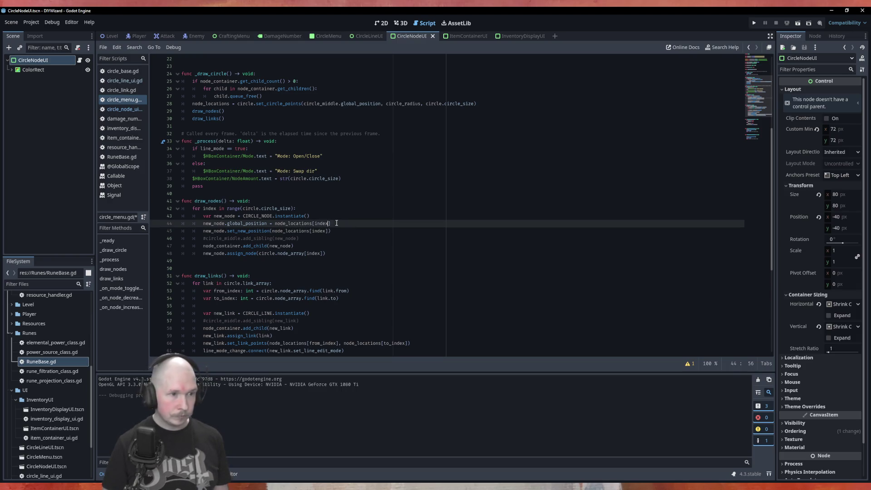
type("#")
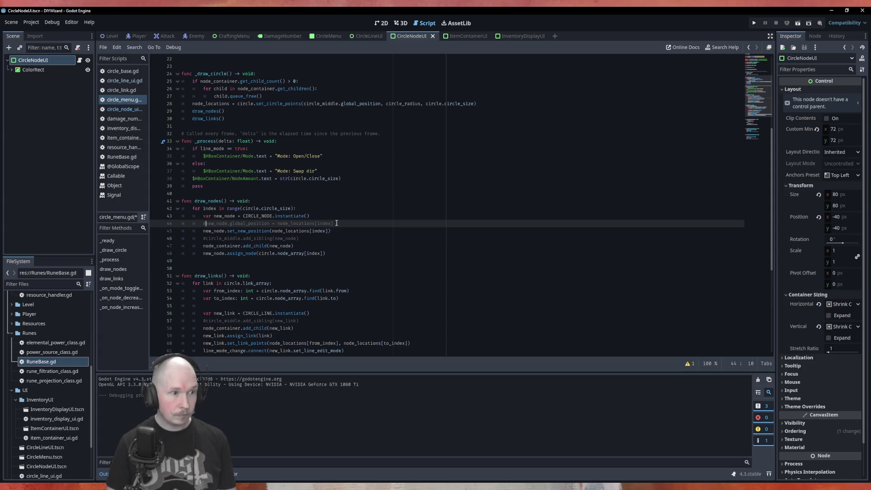
key("F5")
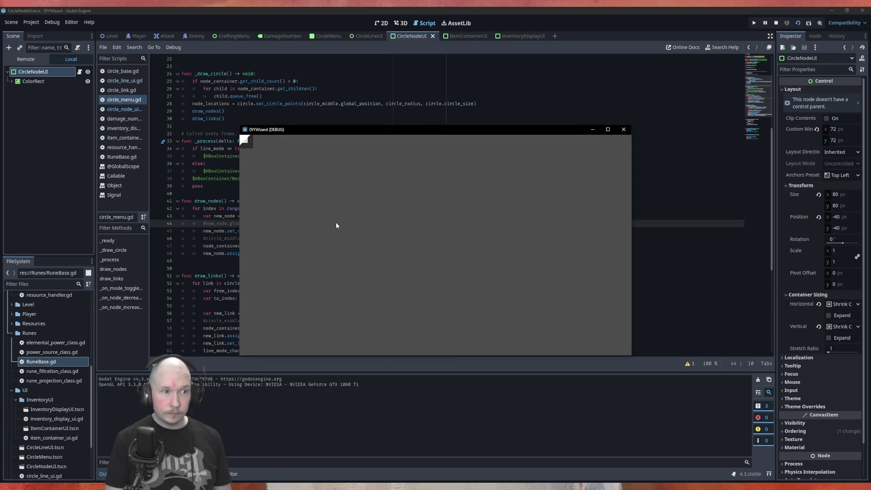
Step: Rerun from the CircleMenu scene and check five rune nodes form a pentagon above the links
left_click(620, 133)
left_click(323, 37)
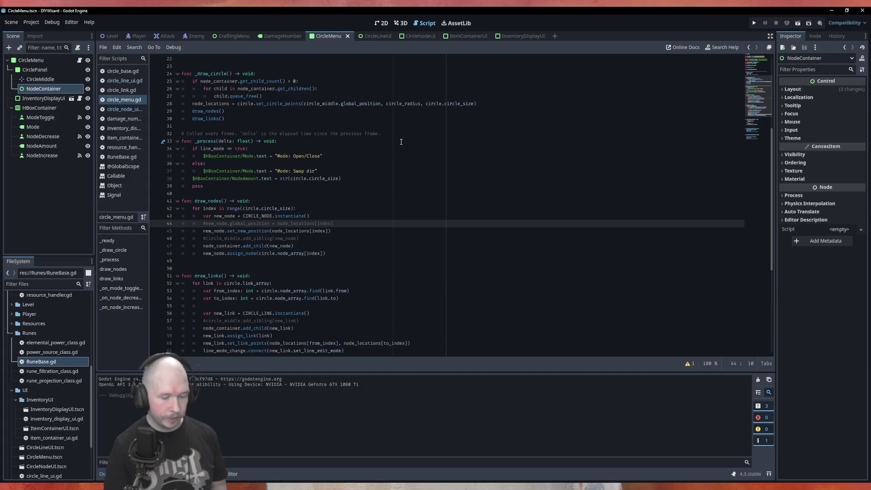
key("F6")
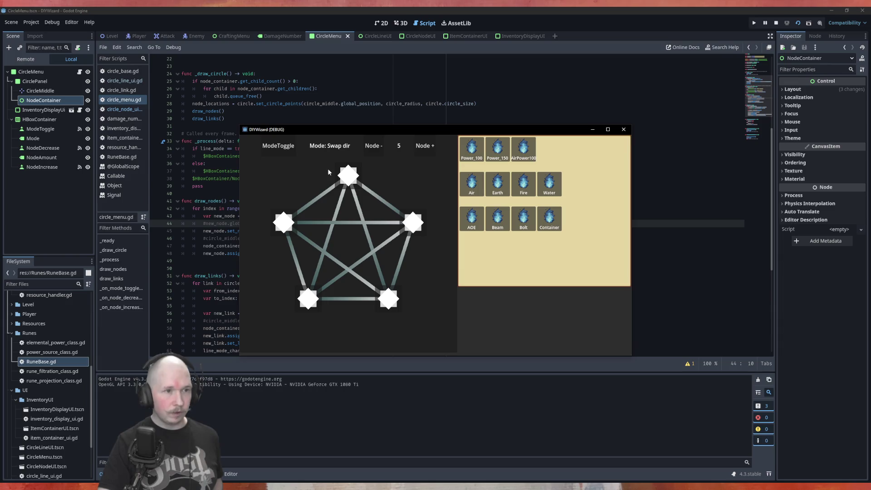
left_click(625, 131)
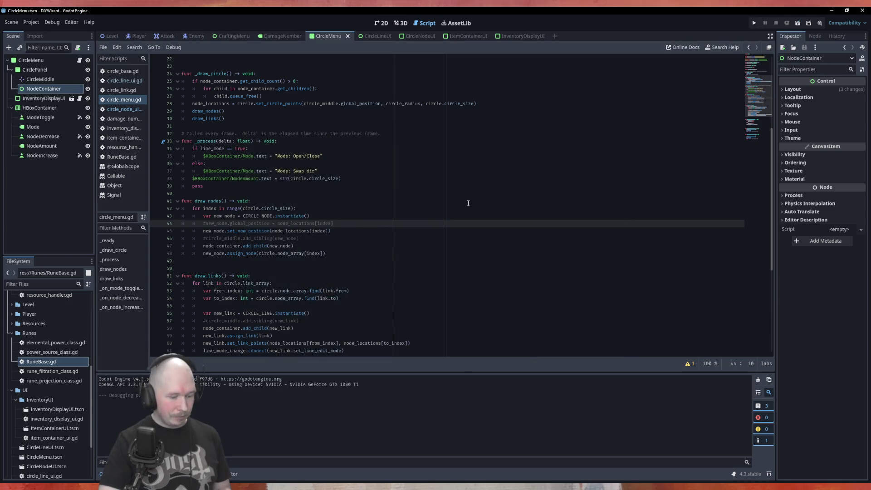
Step: In the CircleNodeUI tab, look through circle_line_ui.gd and circle_menu.gd, then return to circle_node_ui.gd
left_click(419, 36)
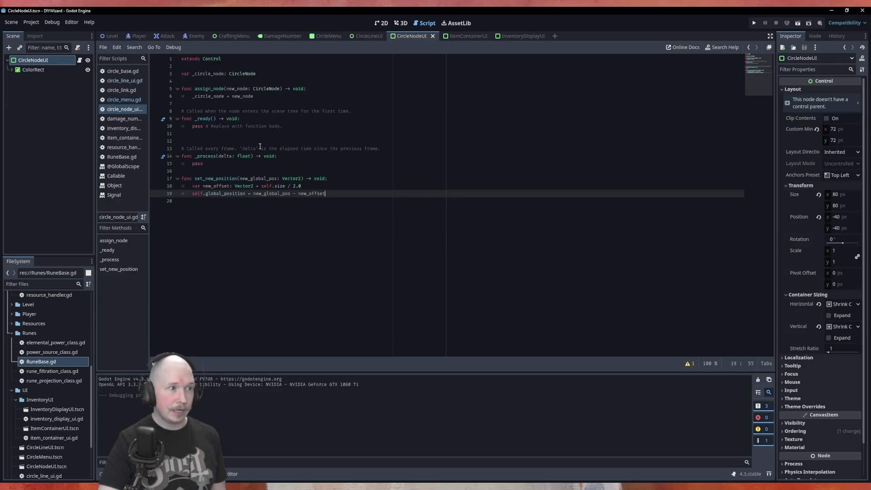
left_click(124, 81)
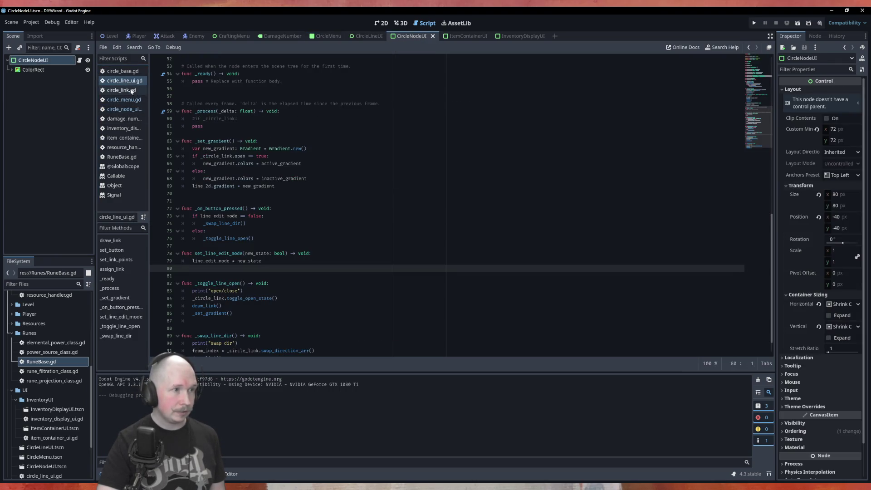
left_click(124, 99)
left_click(124, 109)
Step: Write set_new_rune(new_rune: Resource) -> void calling _circle_node.set_new_rune(), and add an ITEM_CONTAINER_UI preload
key("Return")
key("Return")
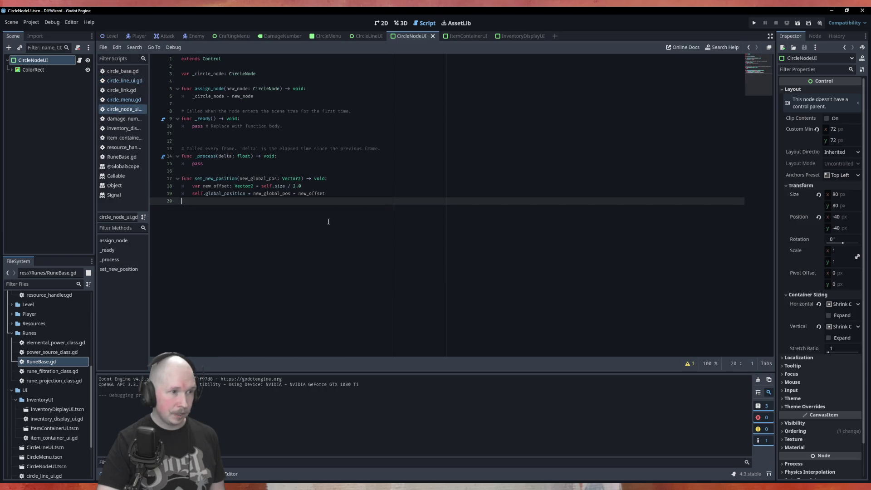
type("func se")
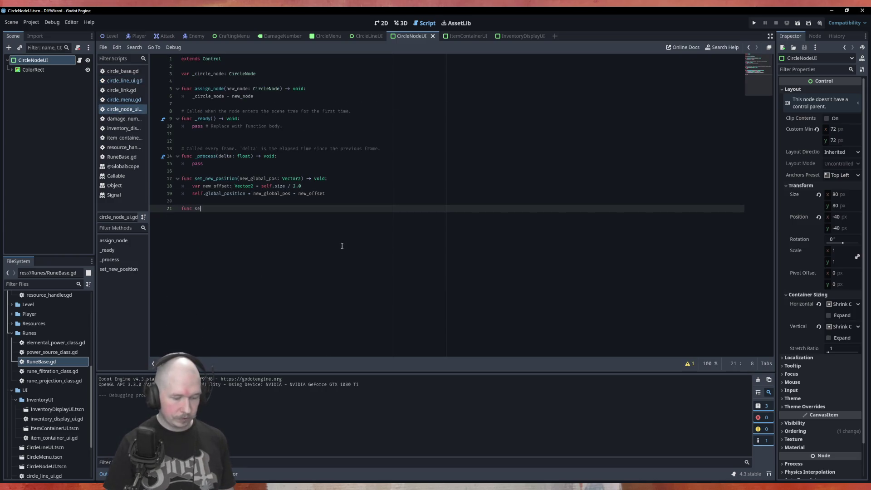
type("t_")
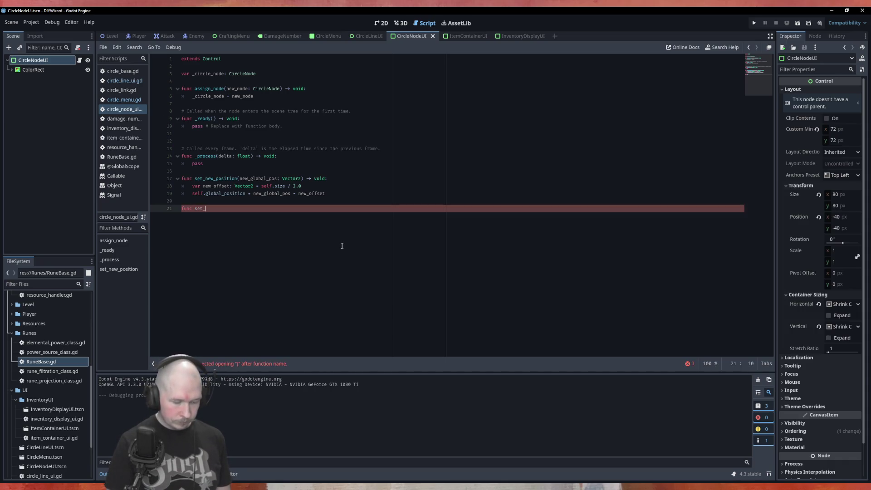
type("con")
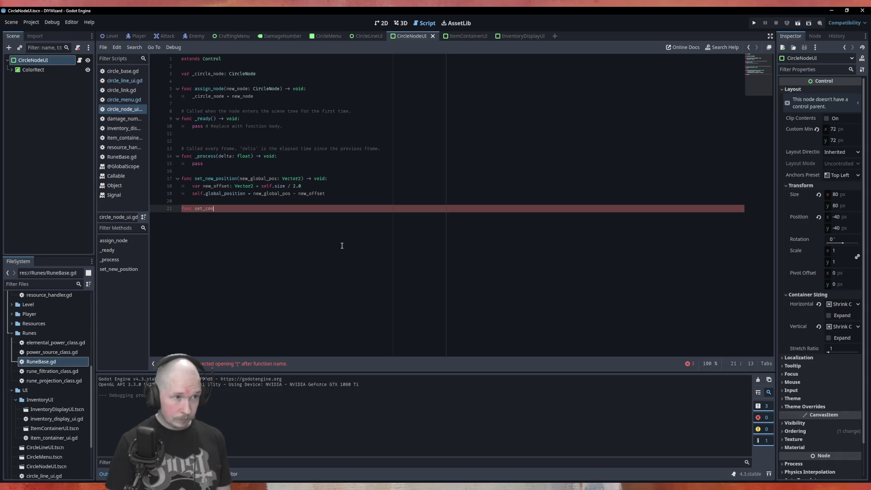
type("ta")
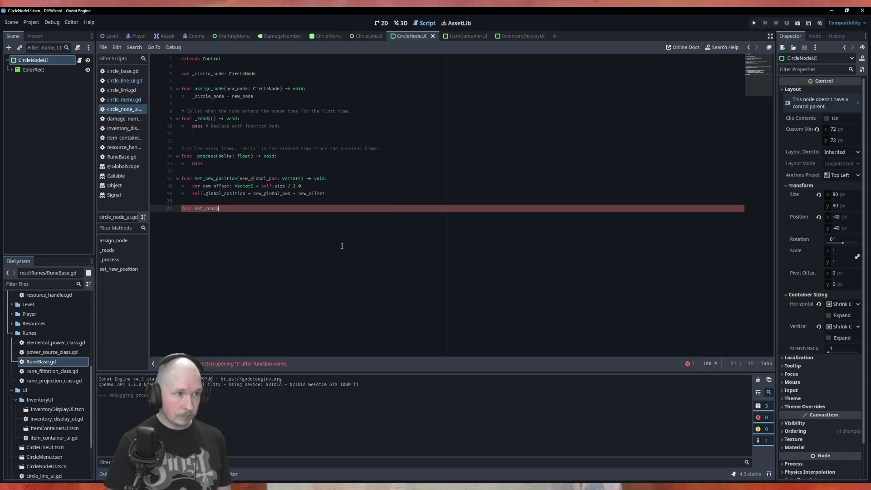
type("ine")
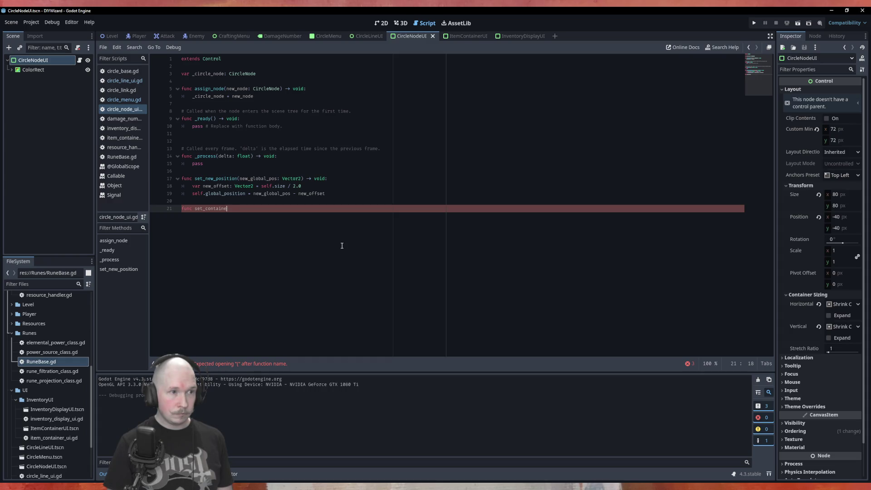
key("BackSpace")
key("BackSpace")
key("BackSpace")
key("BackSpace")
key("BackSpace")
key("BackSpace")
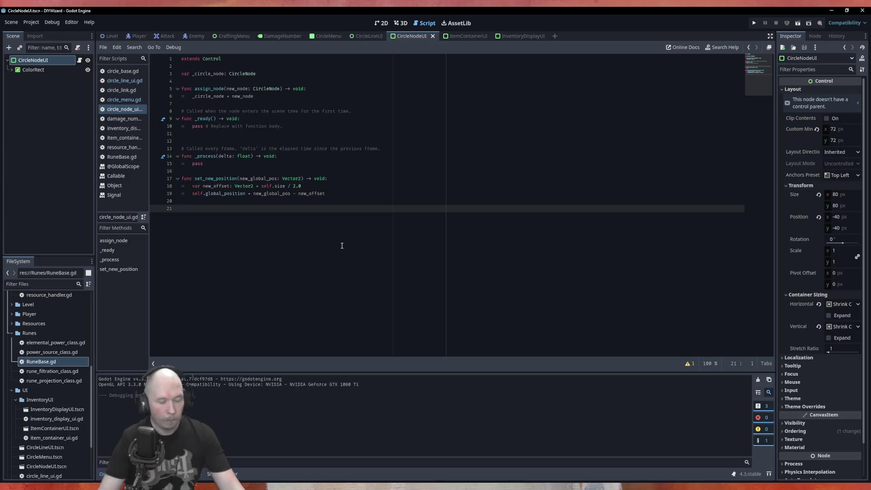
type("func set")
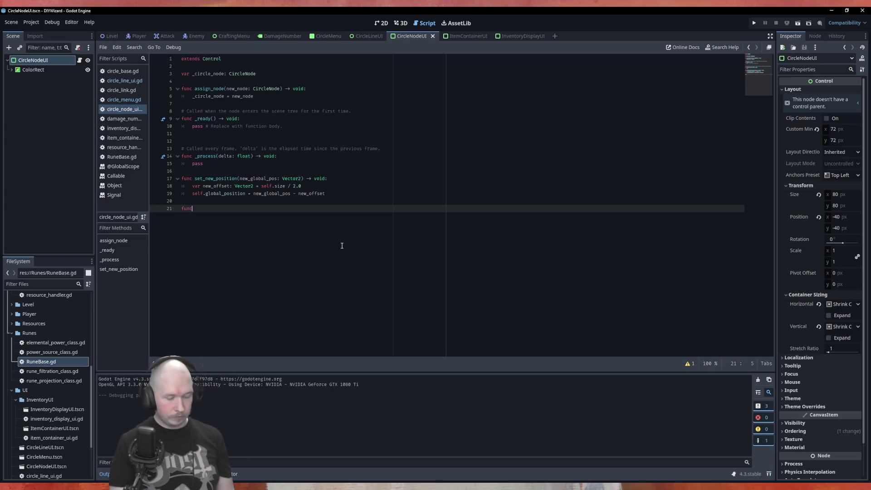
type("_new_")
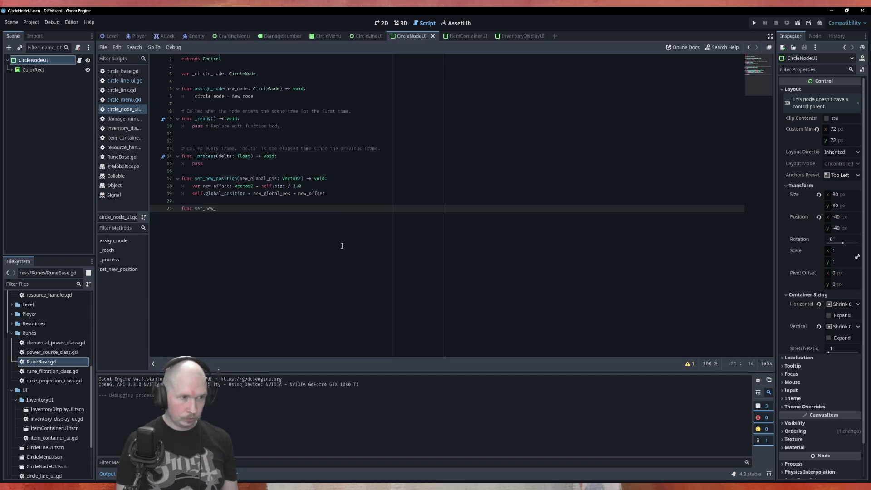
type("rune(")
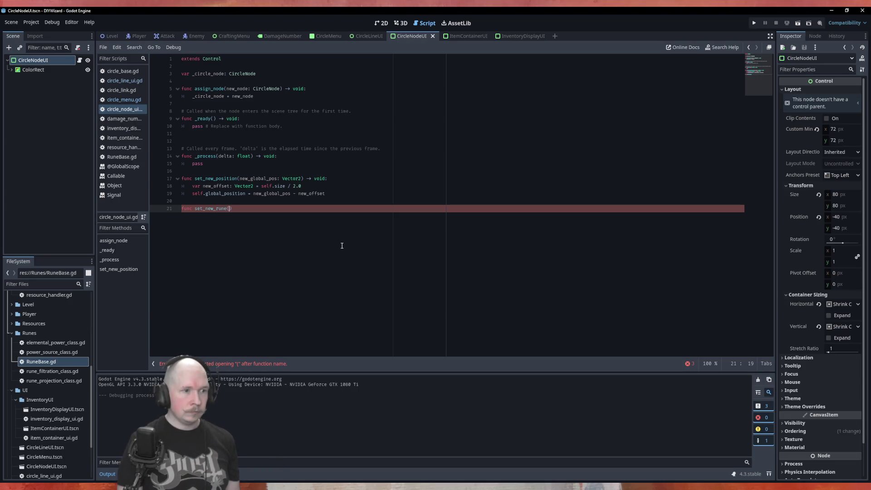
type("new_rune")
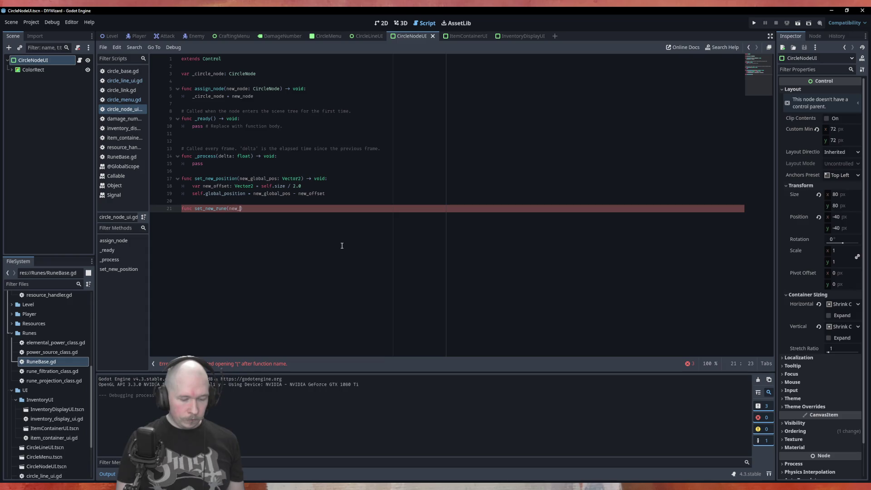
type(": Resource) ->")
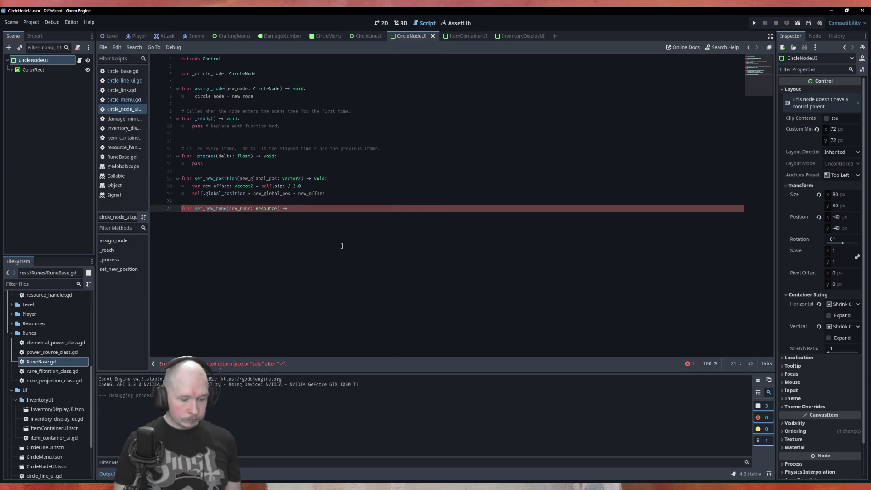
type("void")
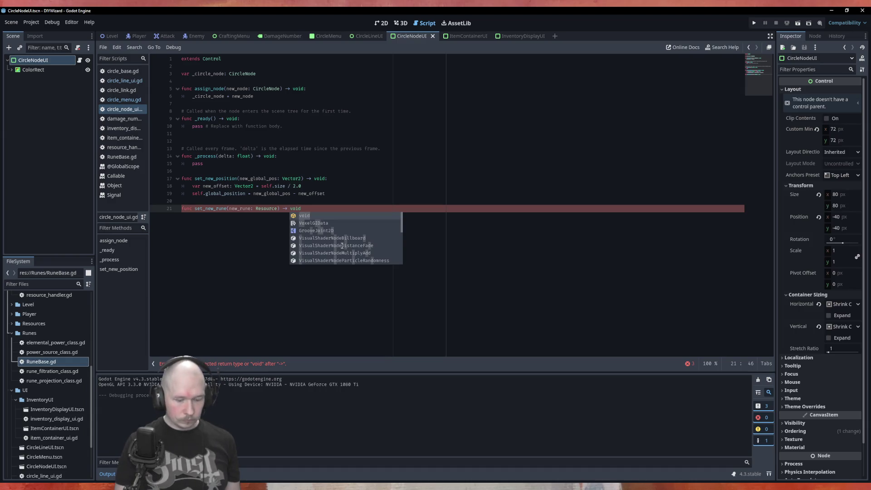
type(":")
key("Return")
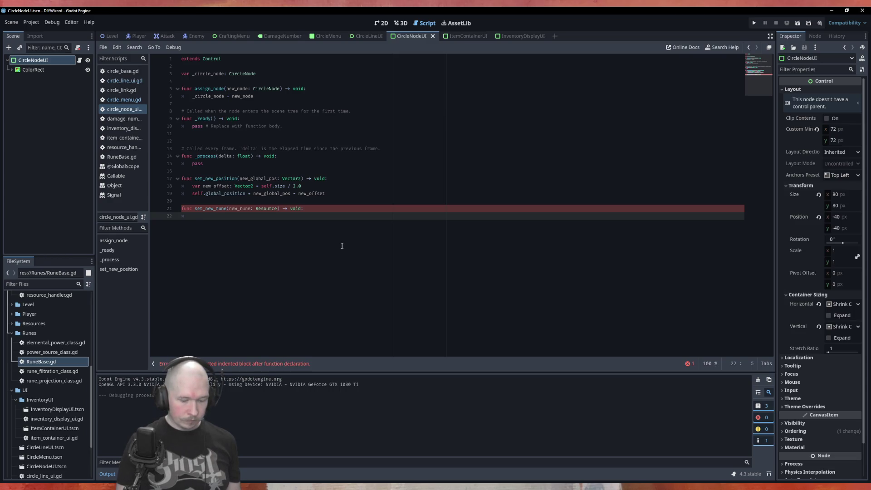
type("_cir")
key("Return")
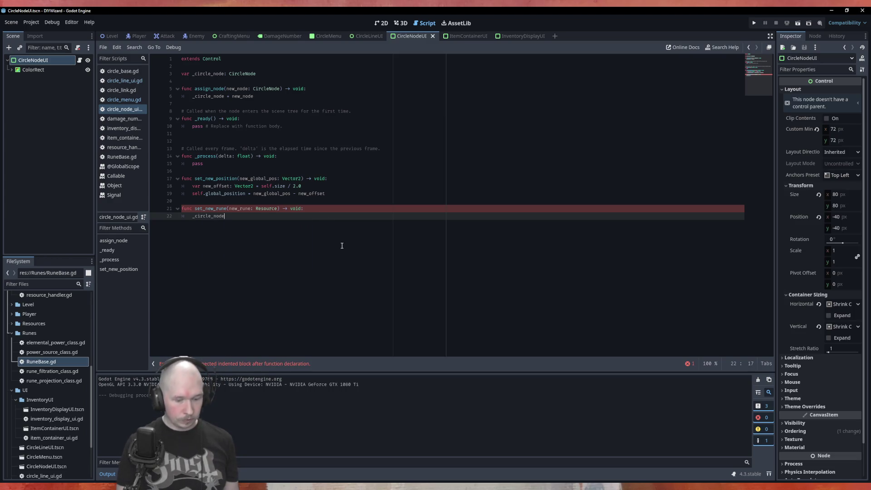
type(".set_ne")
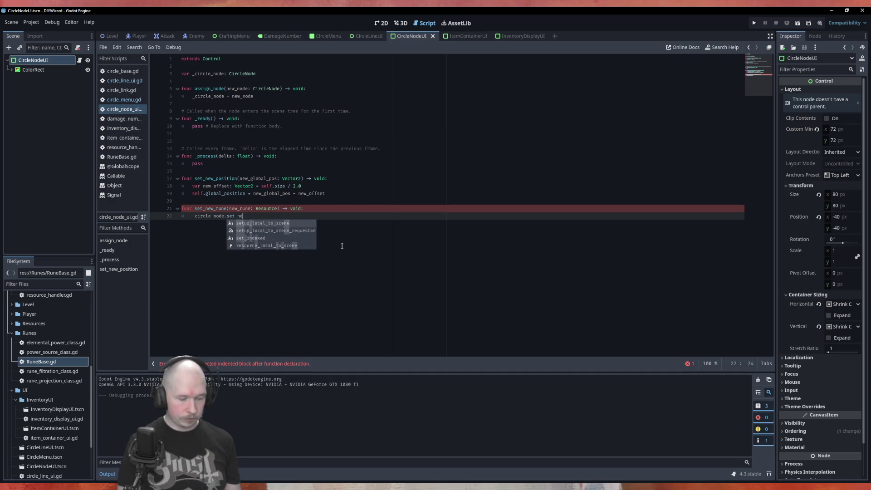
type("w_rune")
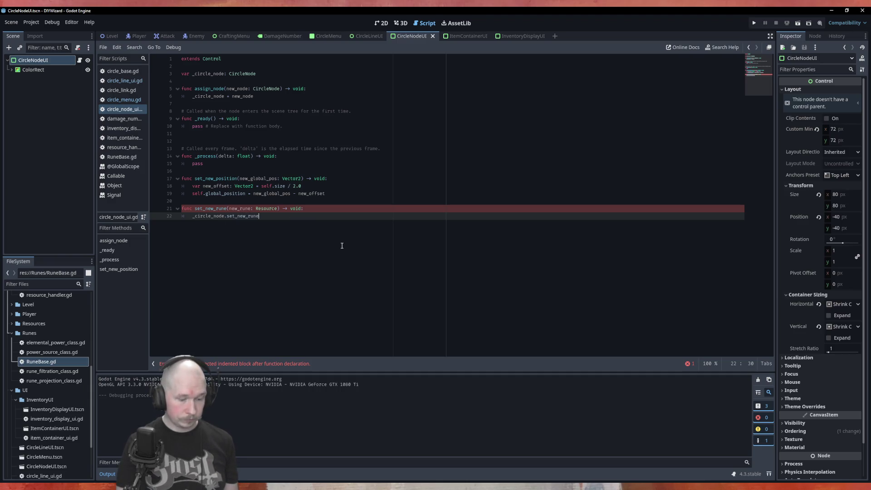
type("(")
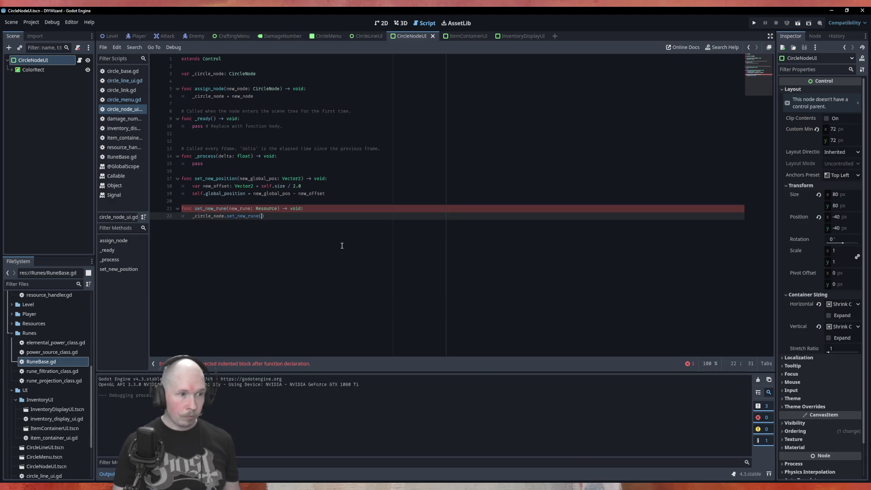
key("Up")
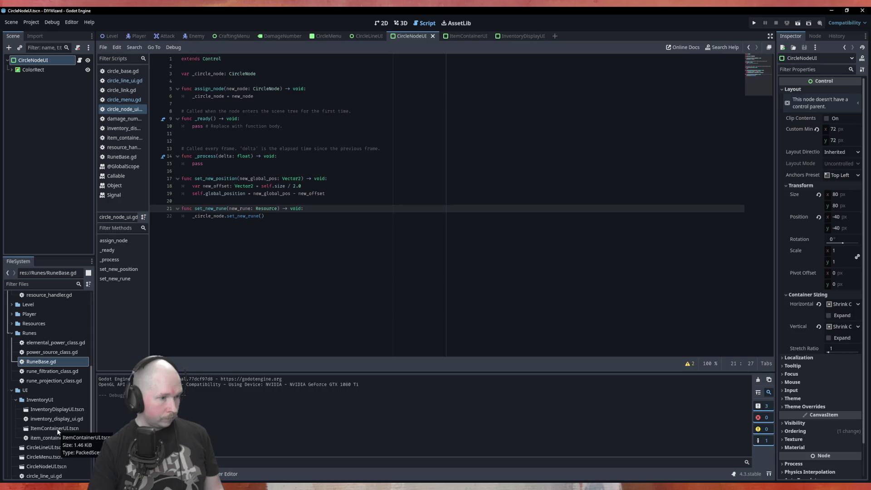
mouse_move(56, 428)
left_mouse_down()
mouse_move(215, 224)
mouse_move(259, 86)
mouse_move(302, 85)
left_mouse_up()
Step: Move the ITEM_CONTAINER_UI constant above _circle_node and add blank lines around it
key("alt+Up")
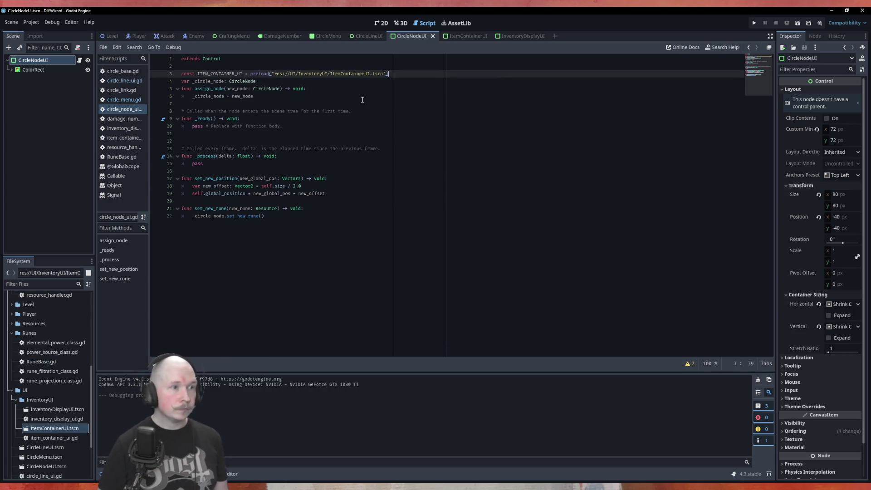
key("Return")
key("Down")
key("Return")
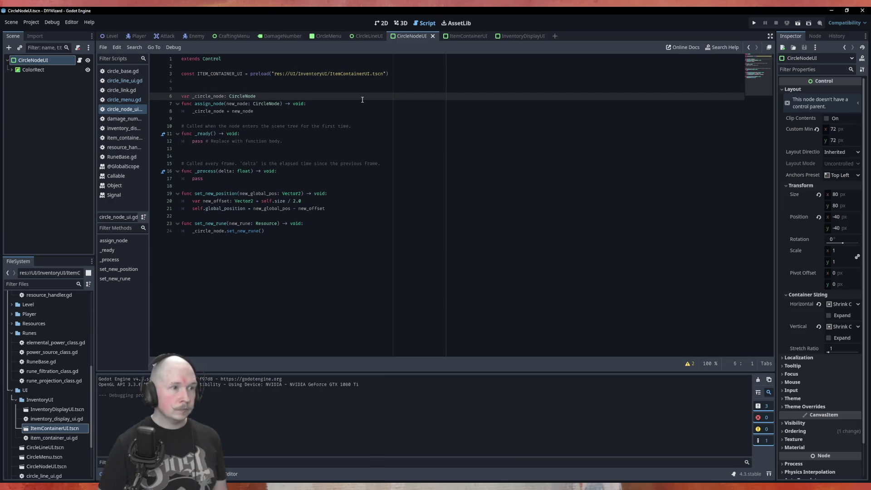
key("Down")
key("Return")
key("Return")
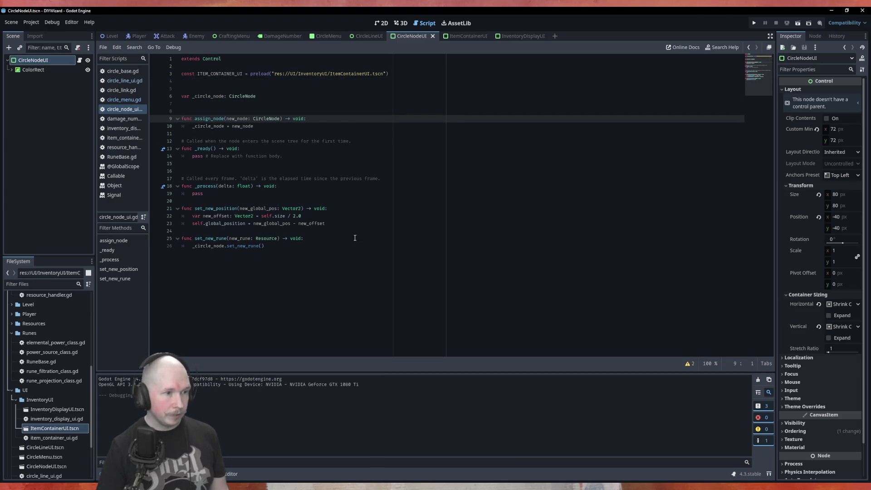
Step: In _ready, add var new_item = ITEM_CONTAINER_UI.instantiate() above pass
left_click(299, 156)
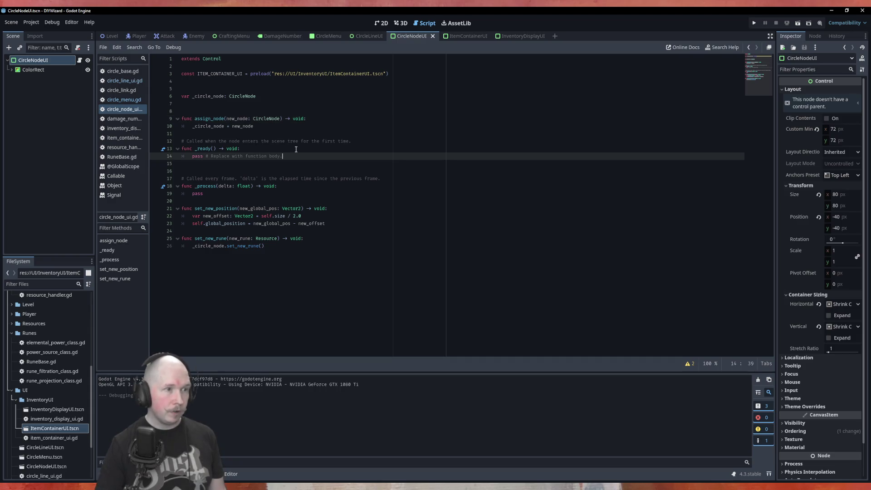
key("ctrl+shift+Return")
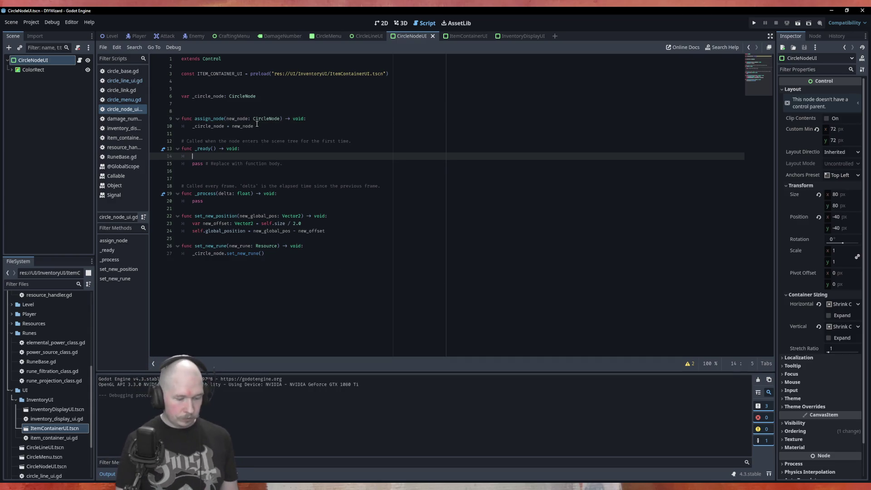
type("var new_item")
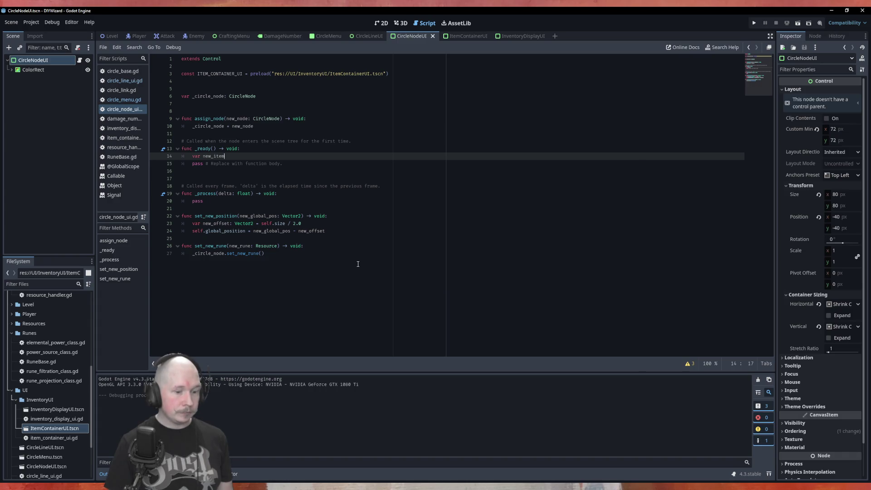
type(" = ITEM_CONTAINER_UI.i")
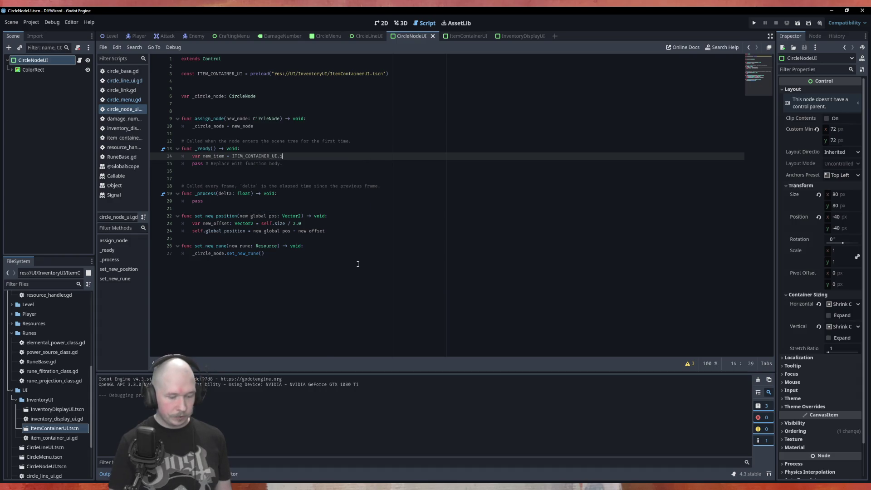
type("n")
key("Return")
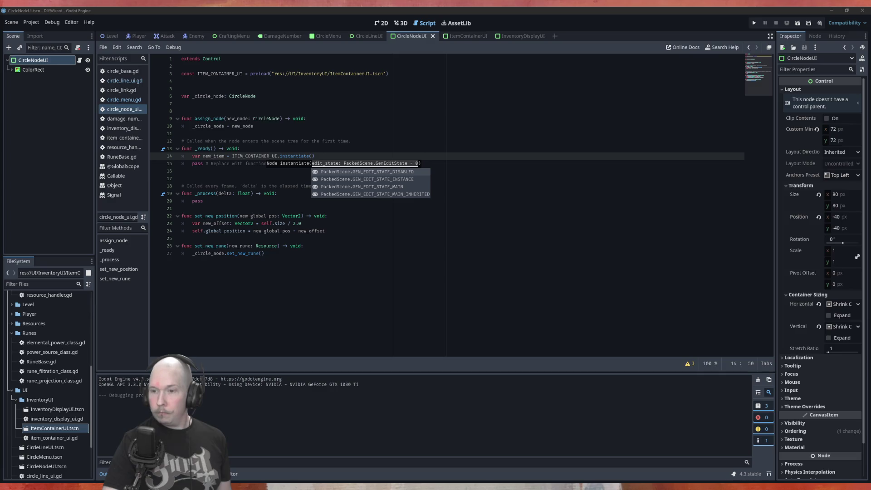
left_click(305, 202)
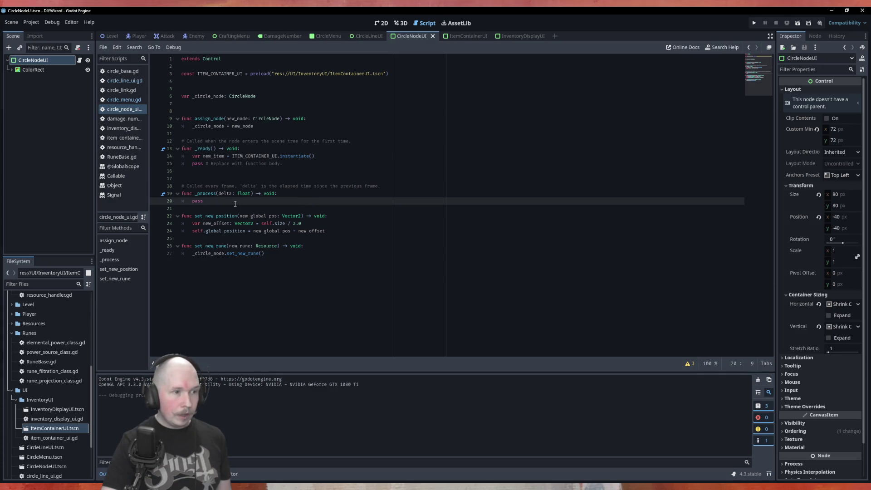
left_click(318, 156)
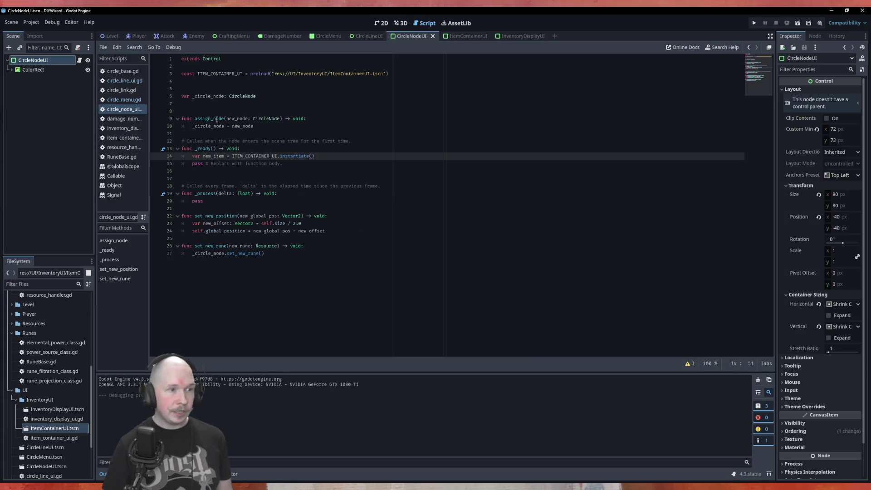
Step: Replace it with add_child(ITEM_CONTAINER_UI.instantiate()), comment out the new_item line, and save
key("Return")
type("add")
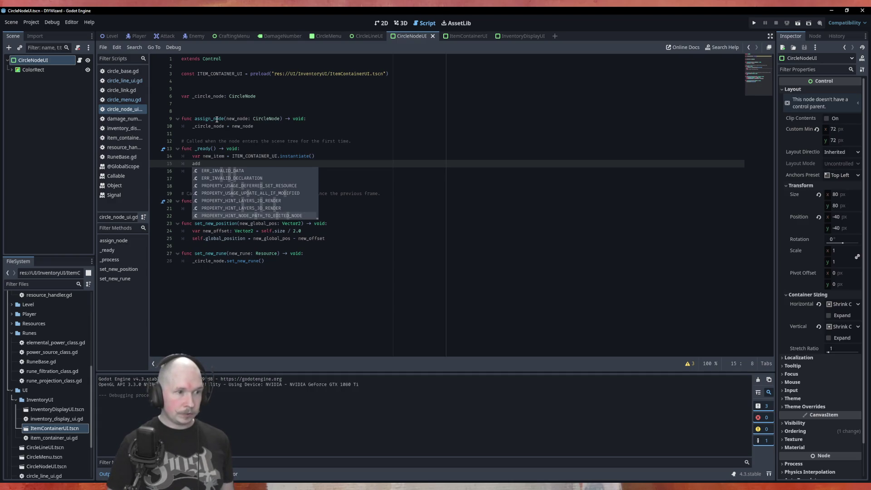
type("_")
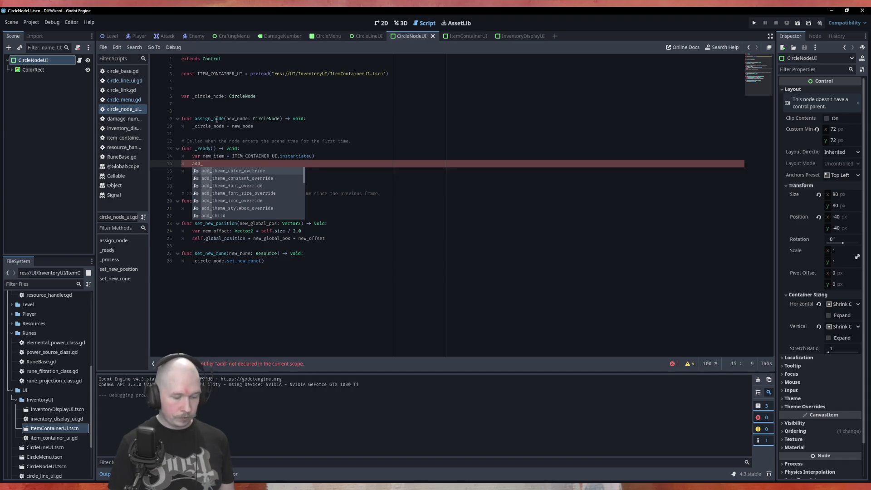
type("ch")
key("Return")
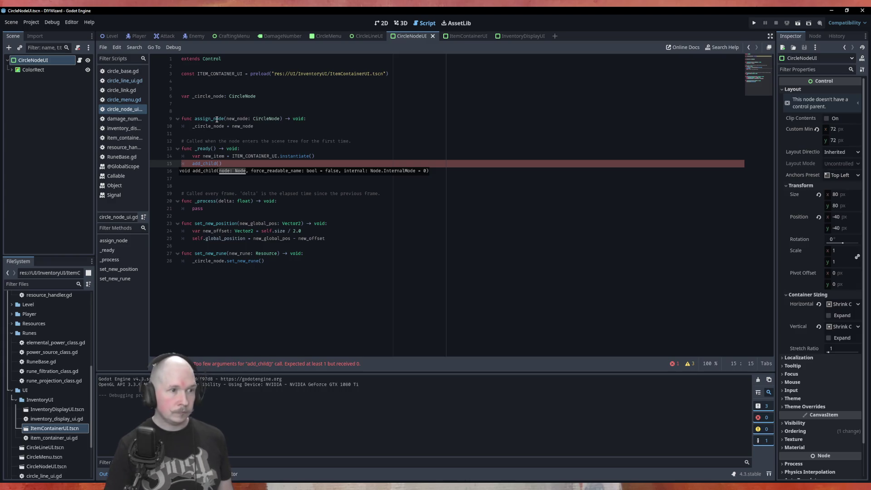
left_click_drag(317, 155, 231, 155)
key("ctrl+c")
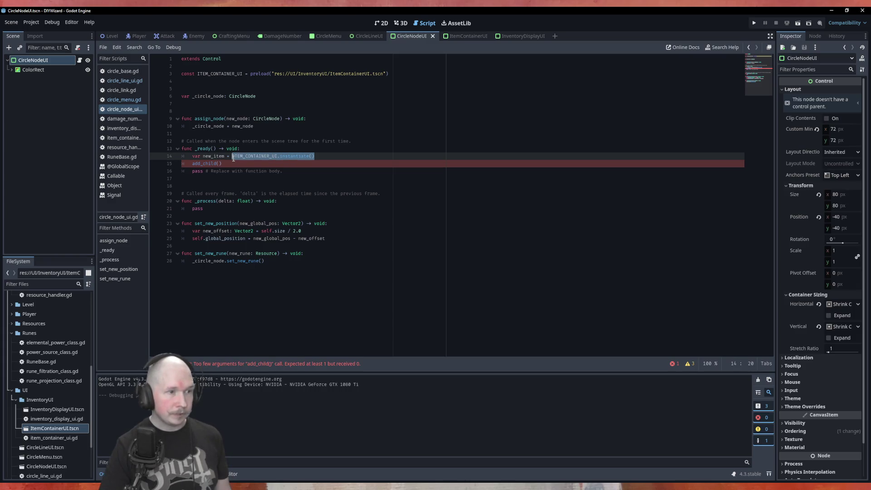
left_click(220, 165)
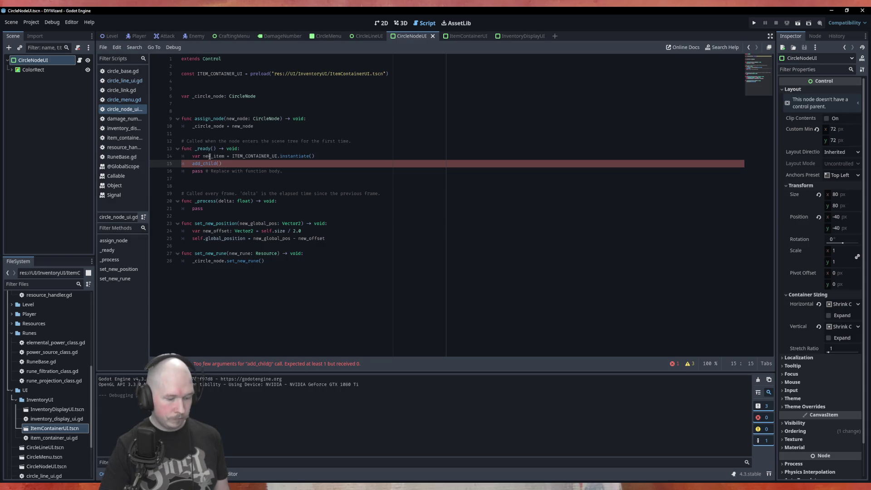
key("ctrl+v")
key("Up")
key("Home")
type("#")
key("ctrl+s")
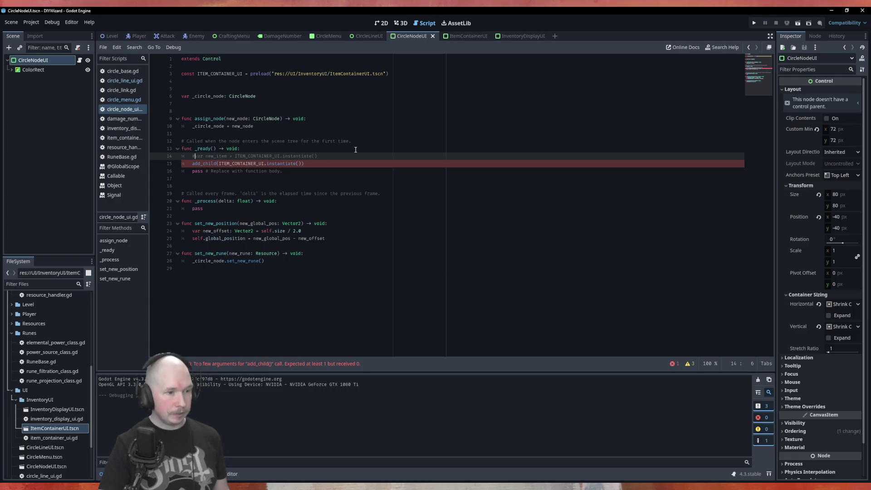
left_click(326, 36)
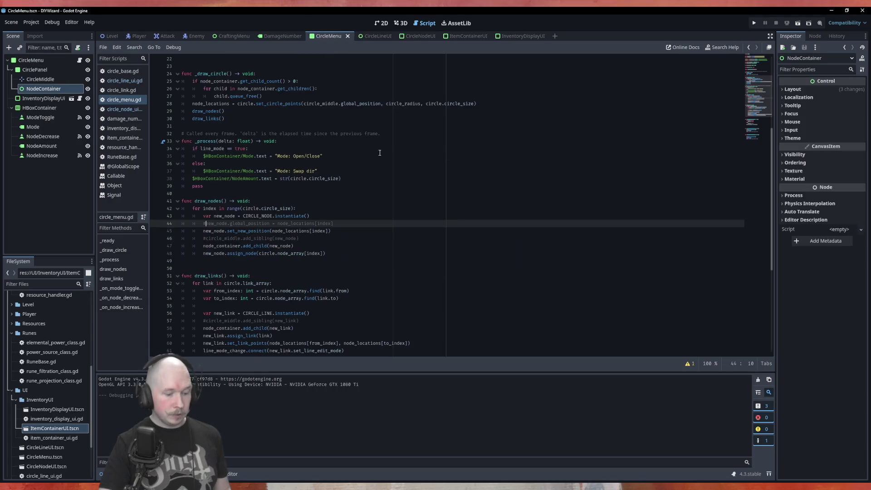
key("F6")
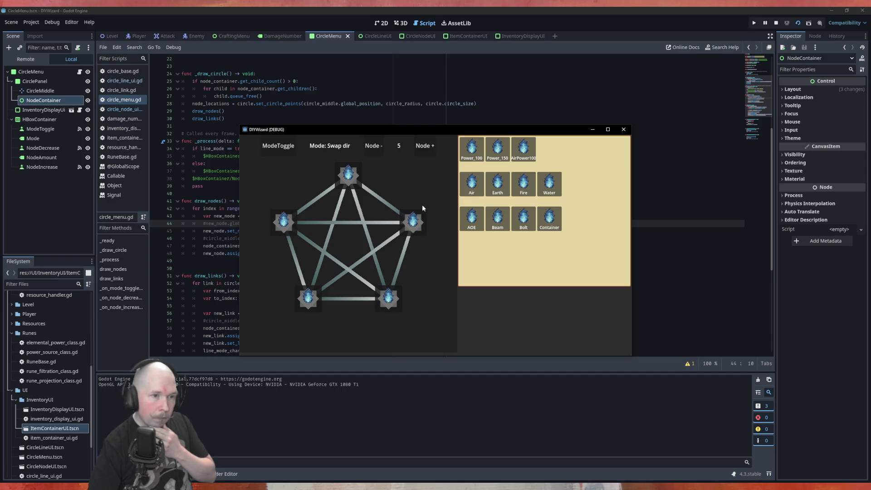
left_click(395, 237)
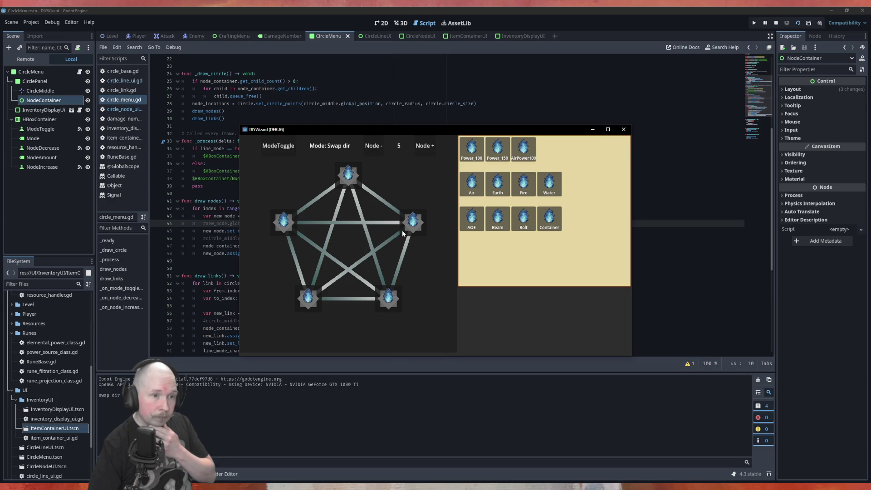
left_click(402, 230)
left_click(402, 230)
left_click(402, 230)
left_click(402, 230)
left_click(402, 230)
left_click(402, 230)
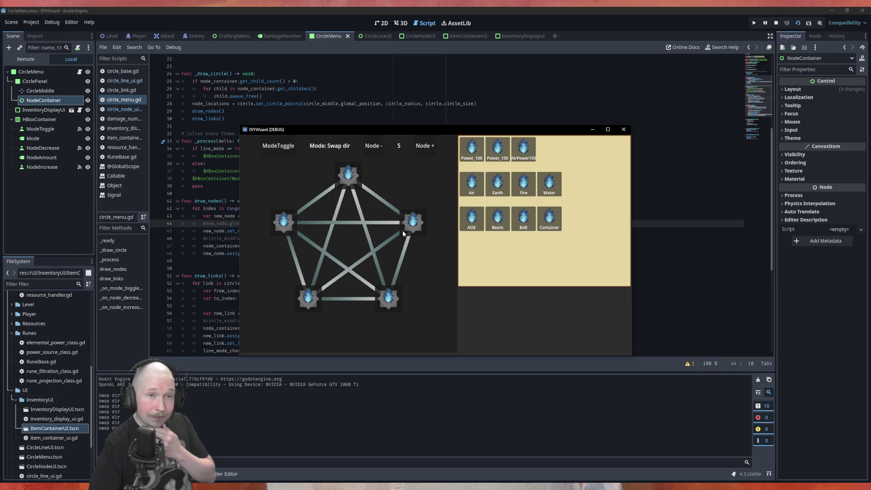
left_click(403, 233)
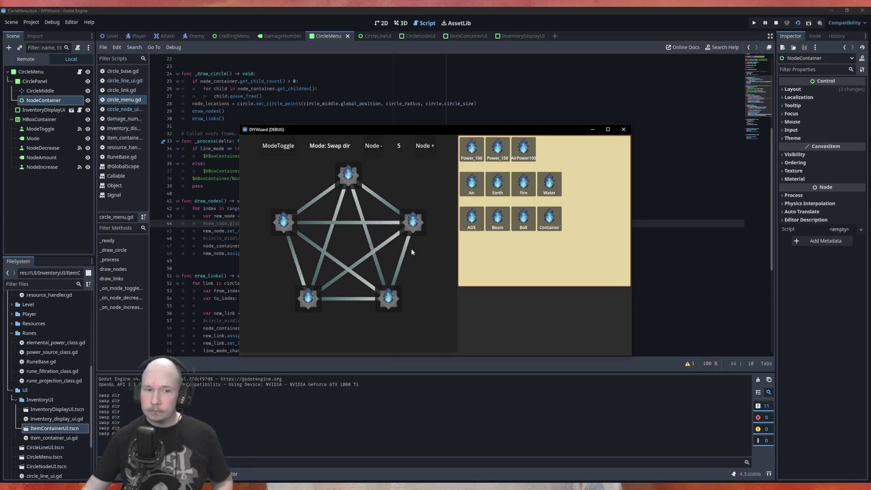
key("F8")
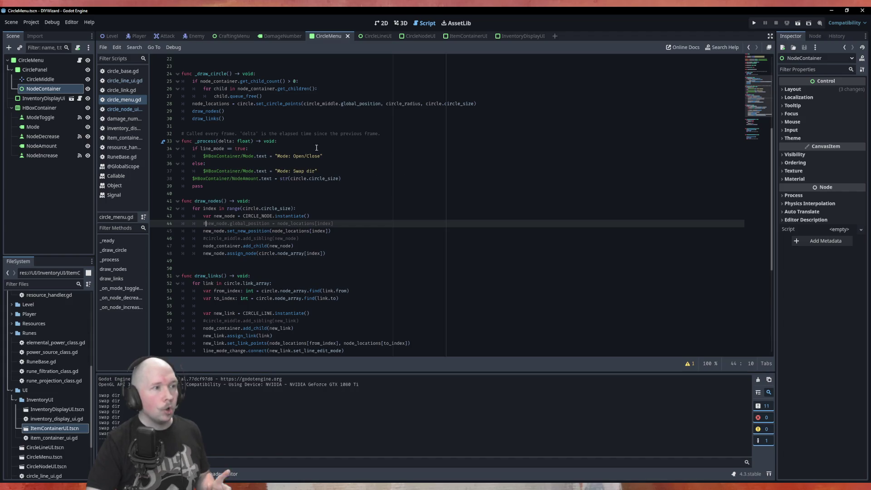
Step: Inspect the ItemContainerUi root's Mouse filter and Ordering Z Index, then go to CircleLineUI
left_click(406, 38)
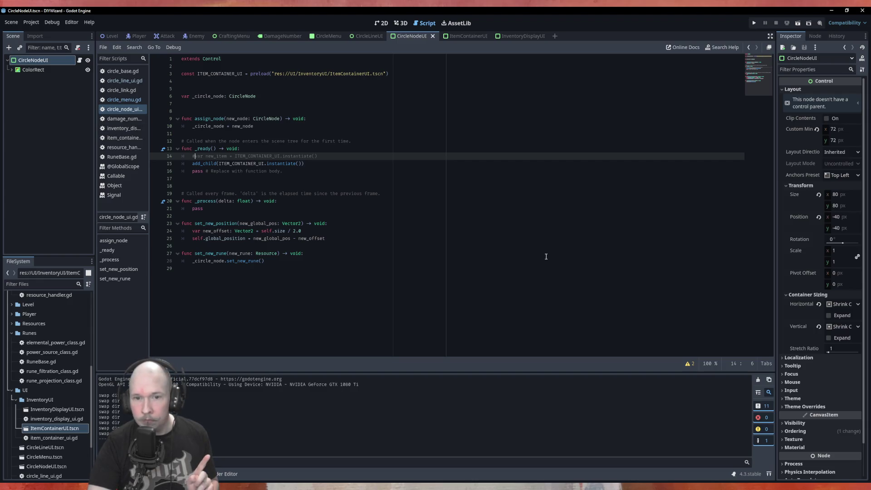
left_click(466, 36)
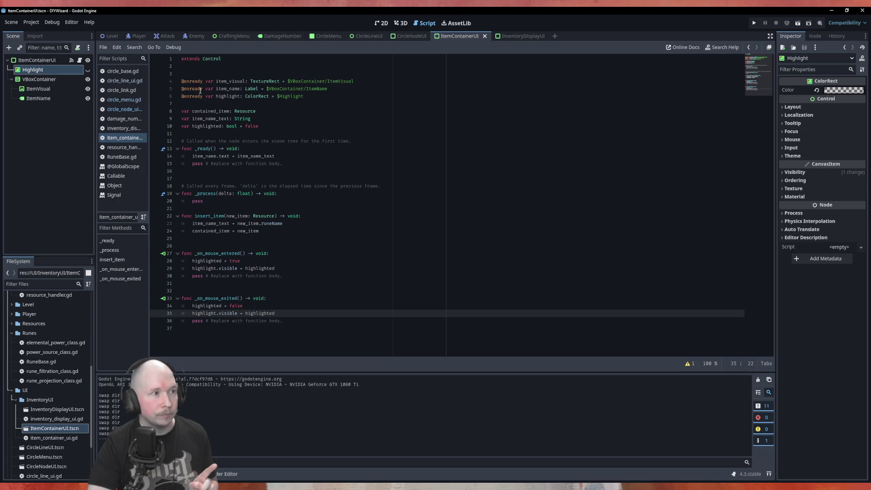
left_click(50, 61)
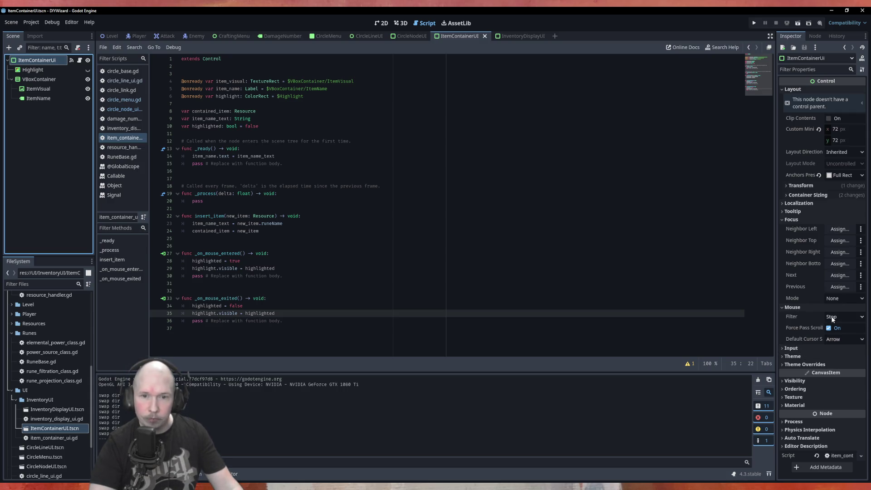
left_click(810, 389)
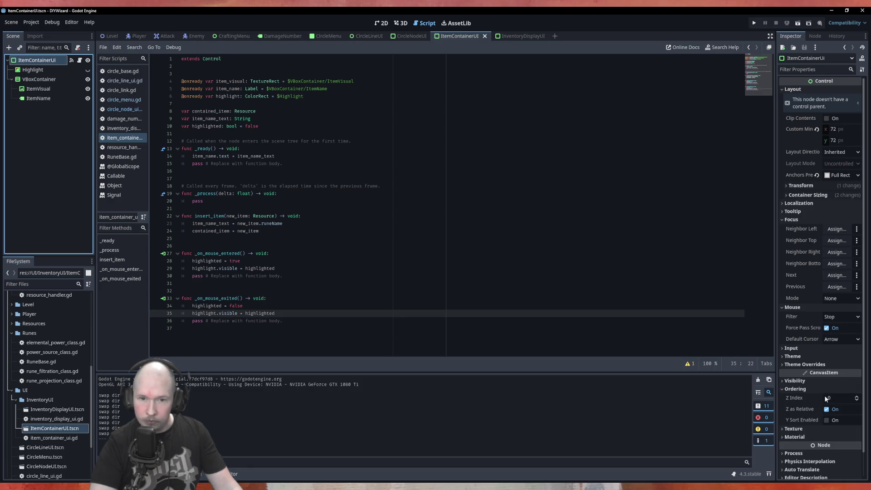
left_click(826, 398)
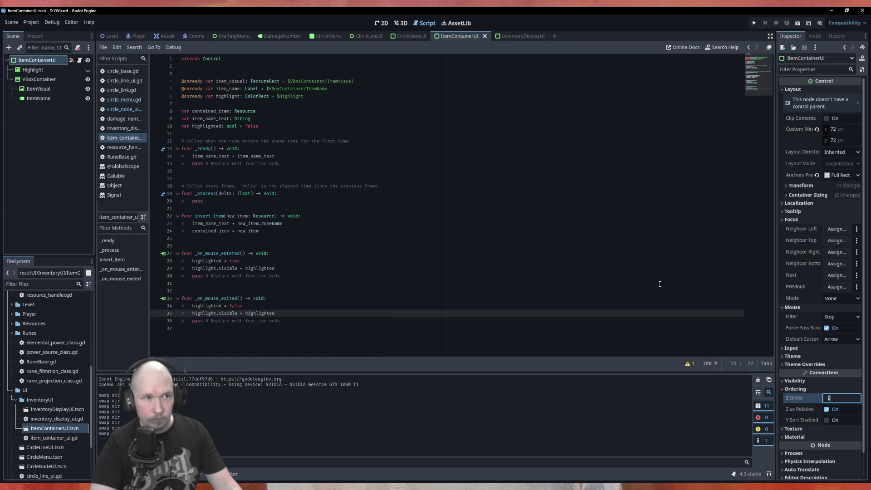
left_click(367, 36)
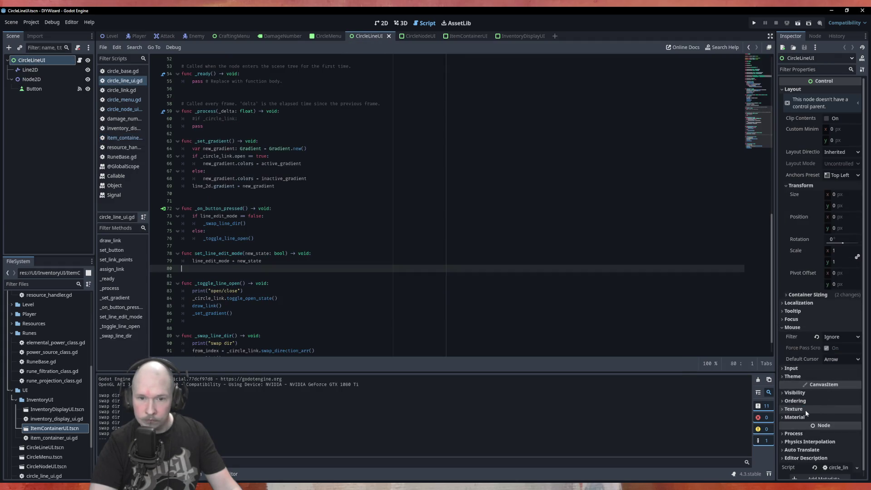
Step: Confirm the CircleLineUI root's mouse filter stays set to Ignore
left_click(812, 399)
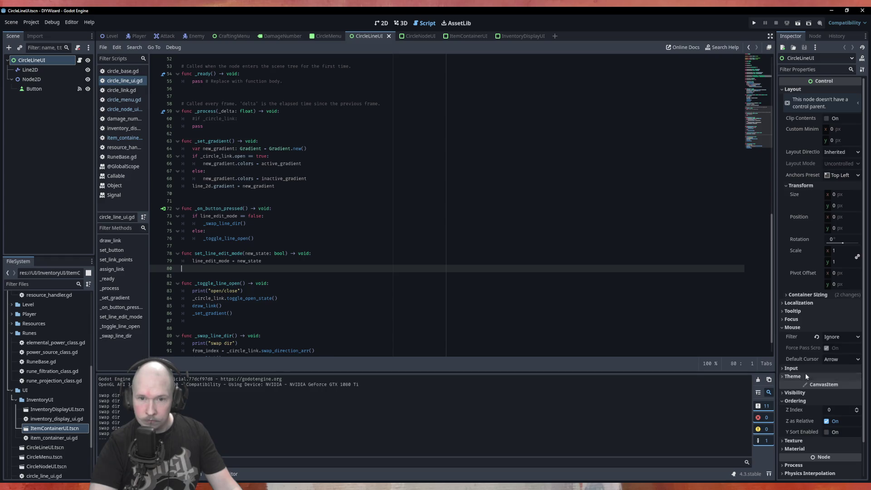
left_click(839, 339)
left_click(838, 366)
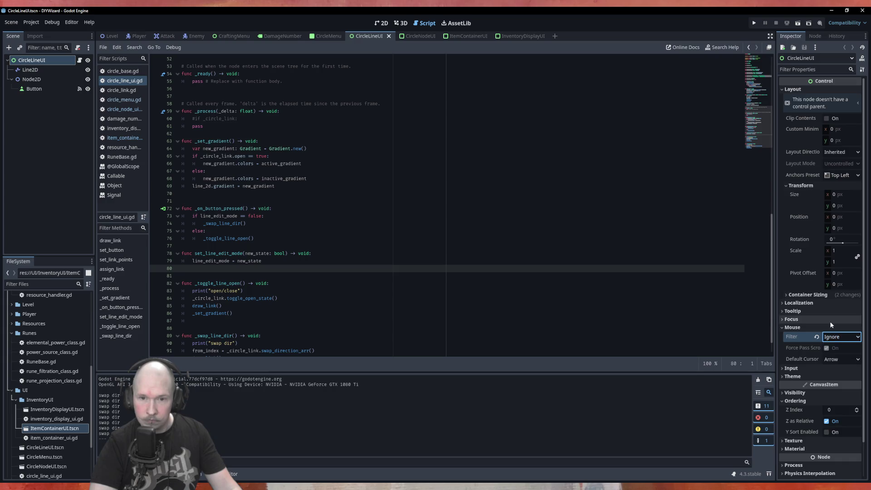
Step: Set the Button node's Z Index to 10 and save the CircleLineUI scene
left_click(34, 88)
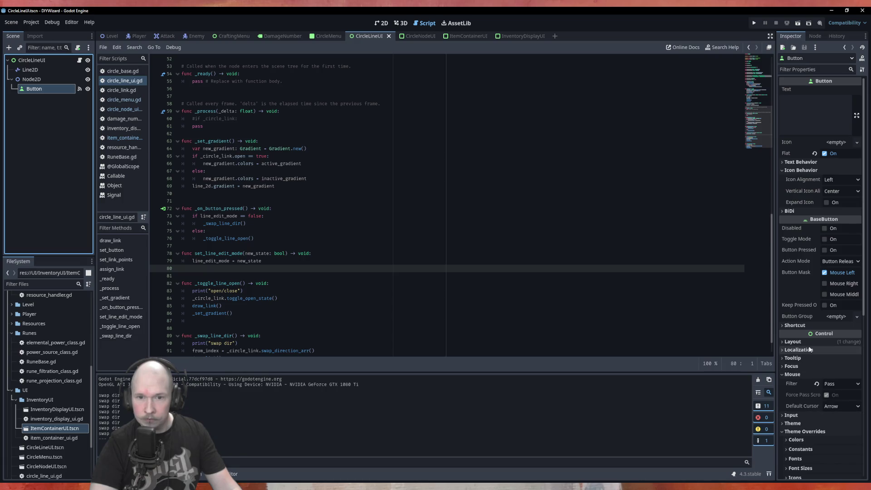
left_click(802, 170)
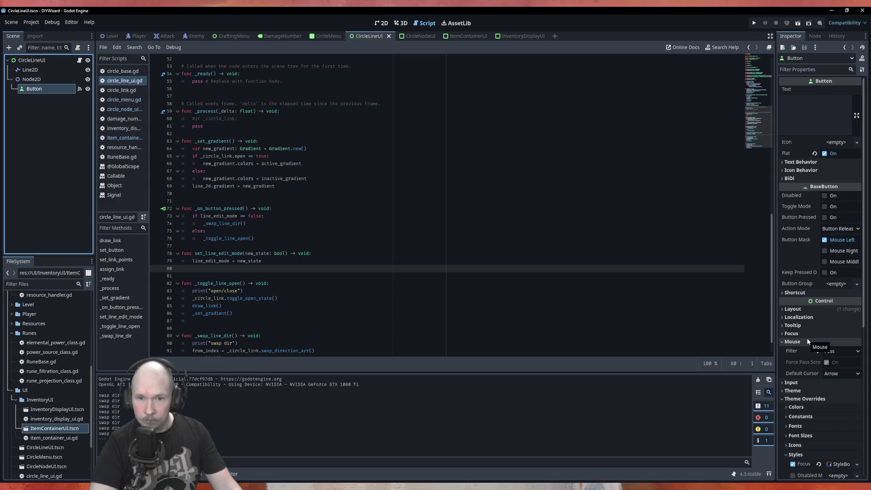
scroll(832, 372, "down", 4)
left_click(801, 304)
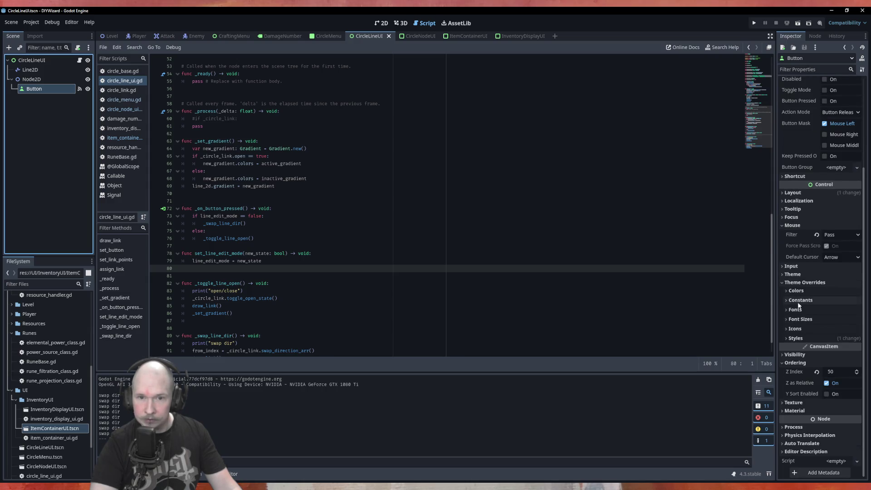
left_click(801, 277)
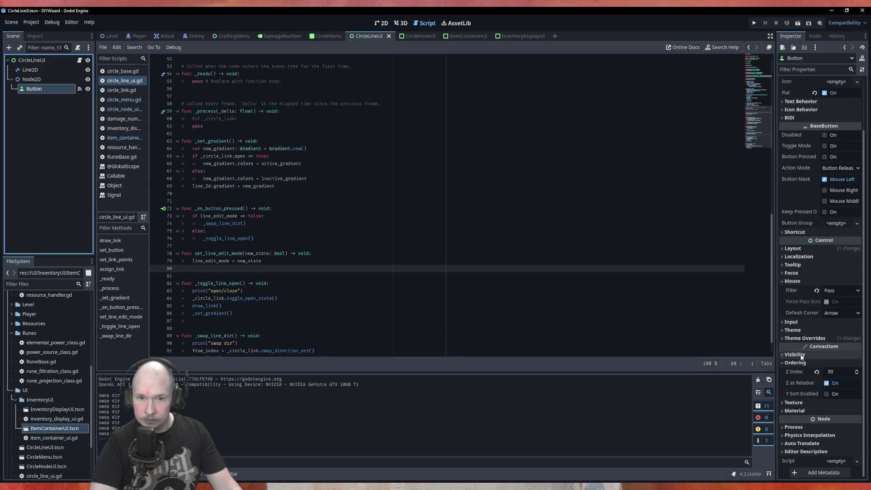
left_click(837, 372)
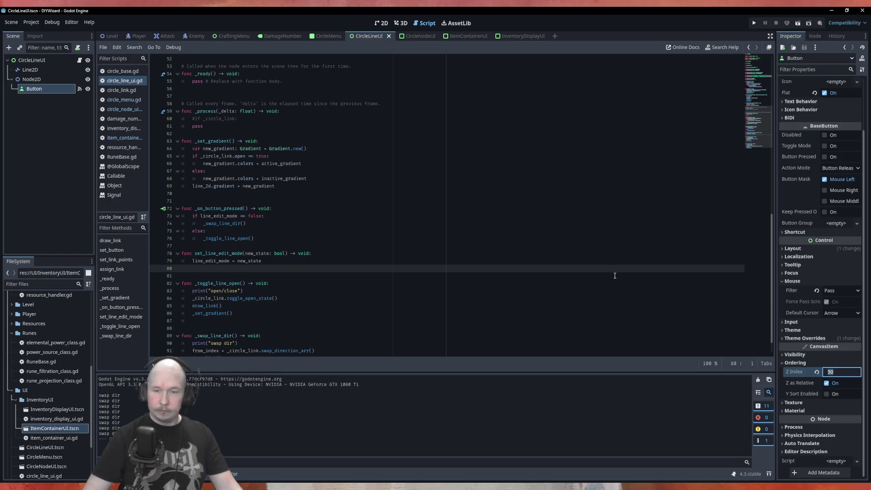
type("10")
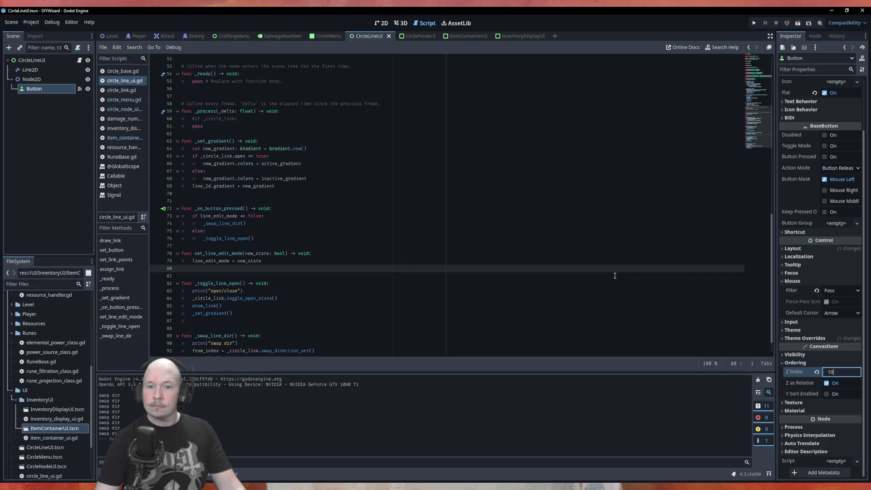
left_click(536, 114)
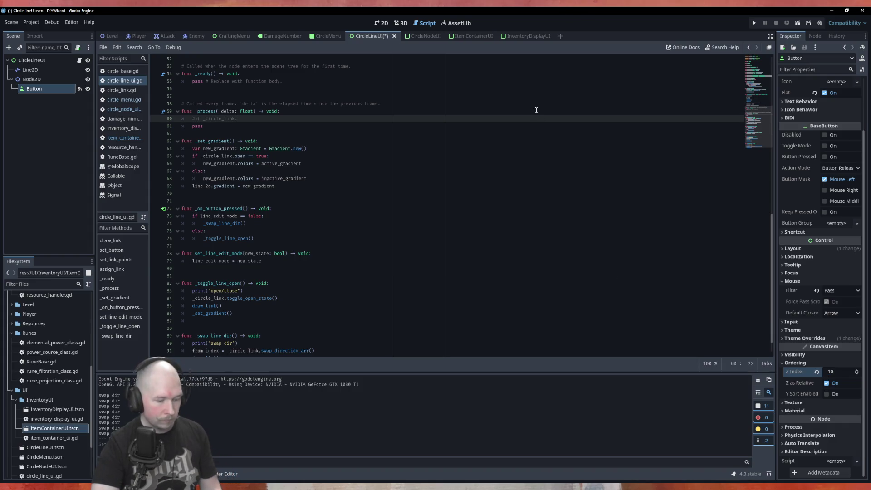
key("ctrl+s")
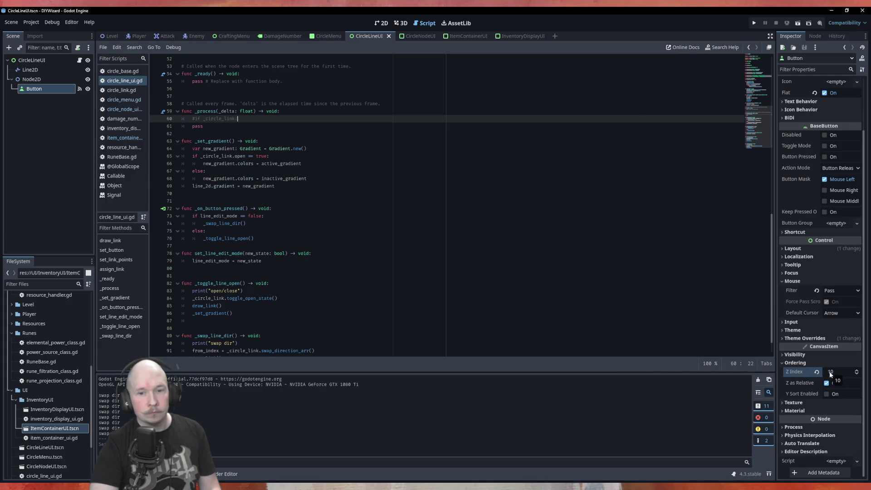
Step: Run the CircleMenu scene with F6 to test the new layering
mouse_move(801, 373)
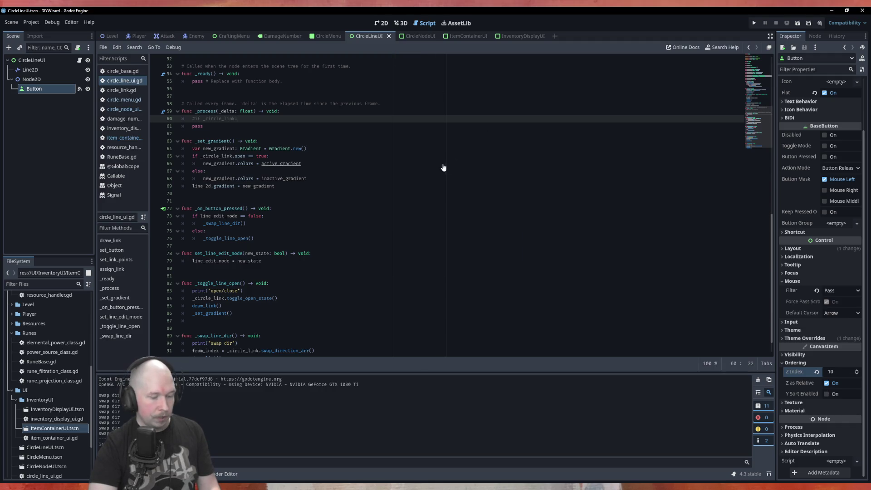
left_click(326, 37)
key("F6")
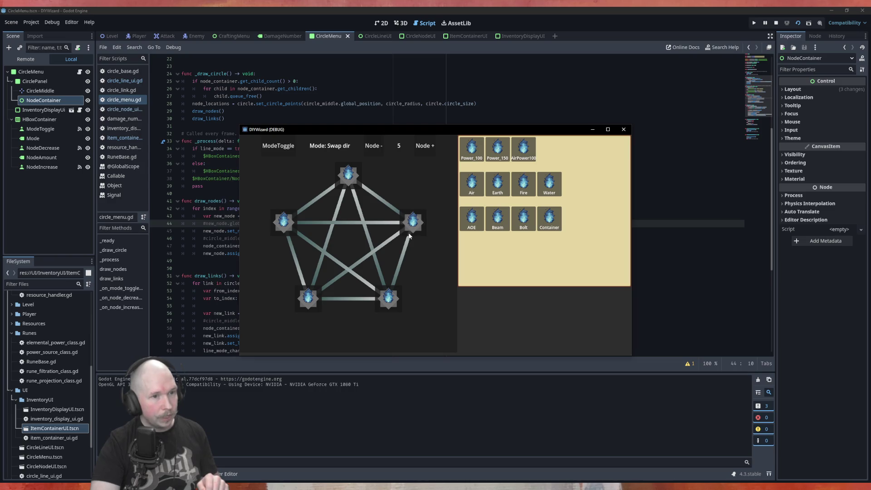
Step: Double-click a link line to swap its direction, stop the game, and open ItemContainerUI
double_click(409, 236)
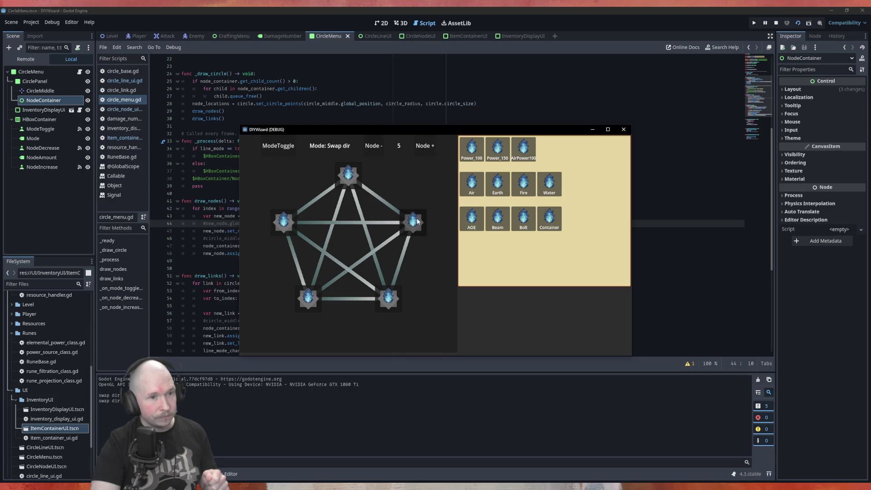
left_click(623, 129)
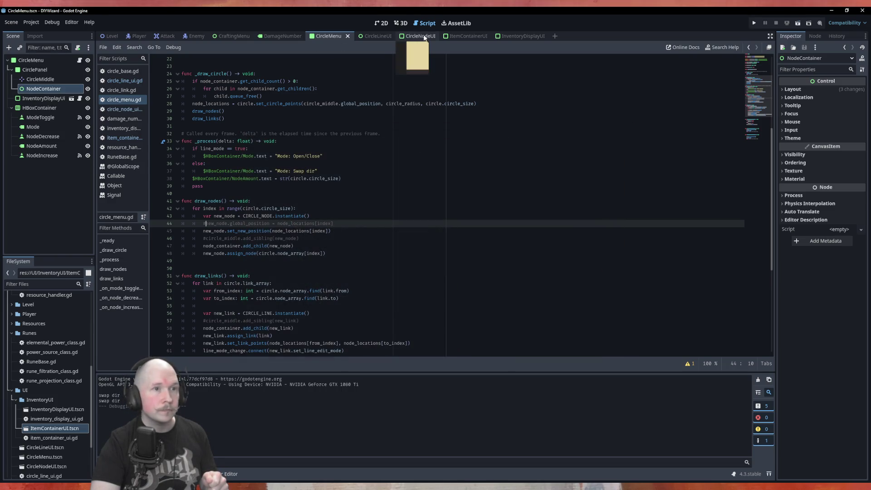
left_click(465, 36)
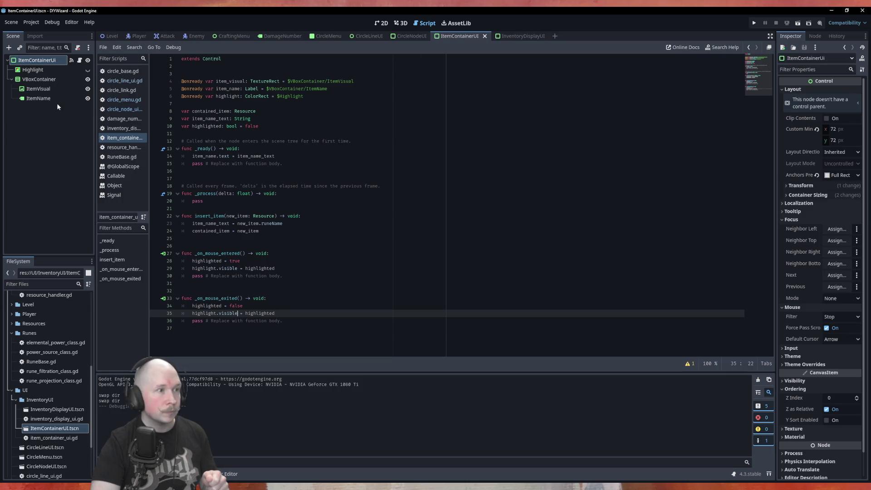
Step: Set the ItemContainerUI root's Z Index to 11 and save the scene
left_click(831, 398)
type("1")
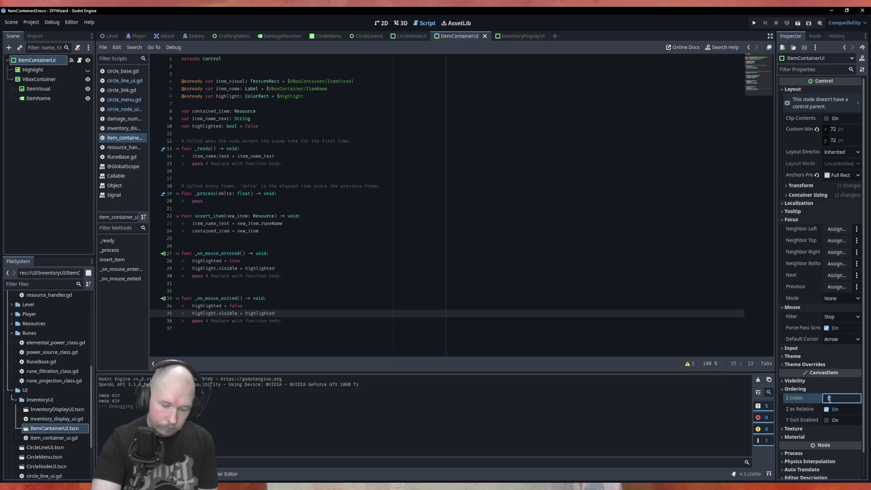
type("1")
left_click(551, 268)
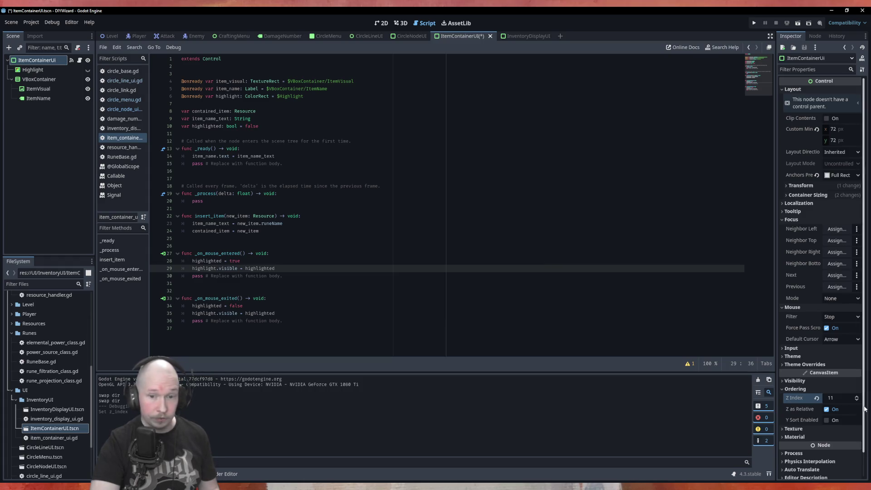
key("ctrl+s")
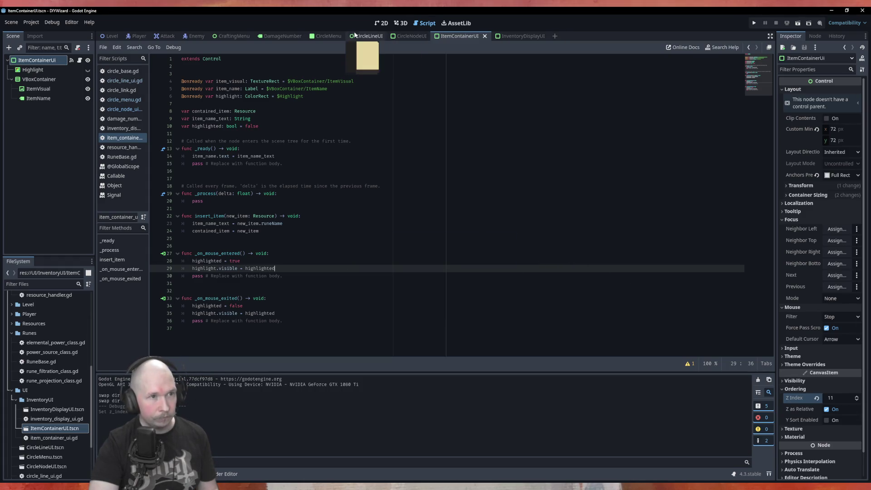
Step: Rerun the circle menu from the CircleMenu scene, stop it, and open the CircleLineUI scene
left_click(324, 38)
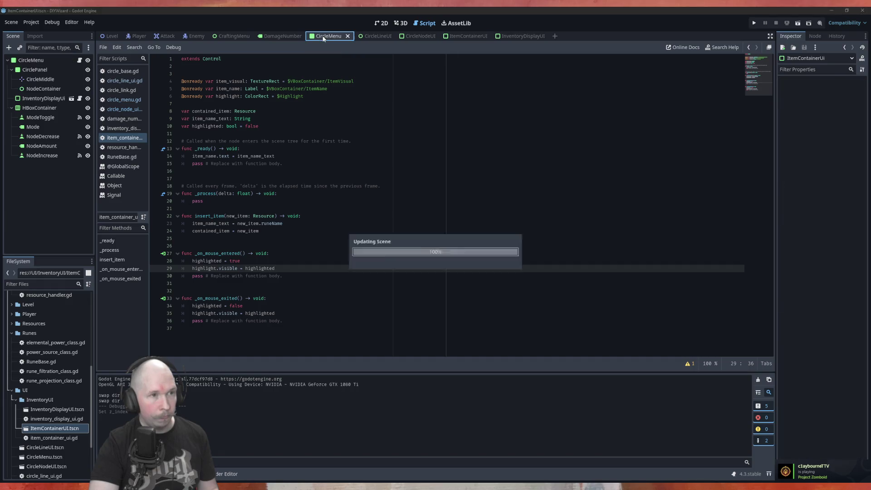
key("F5")
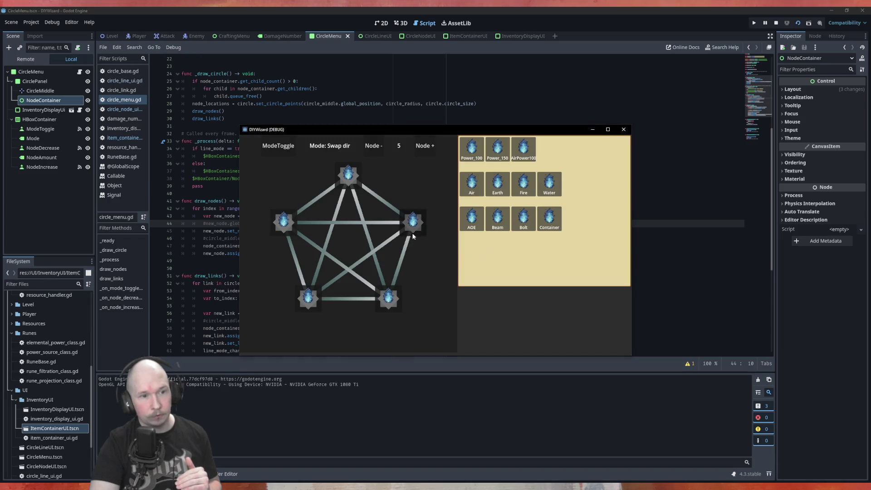
left_click(624, 129)
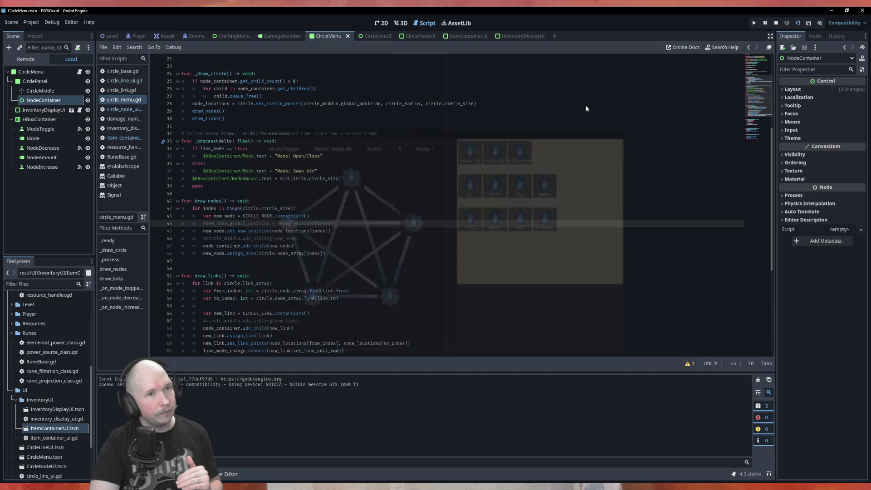
left_click(377, 39)
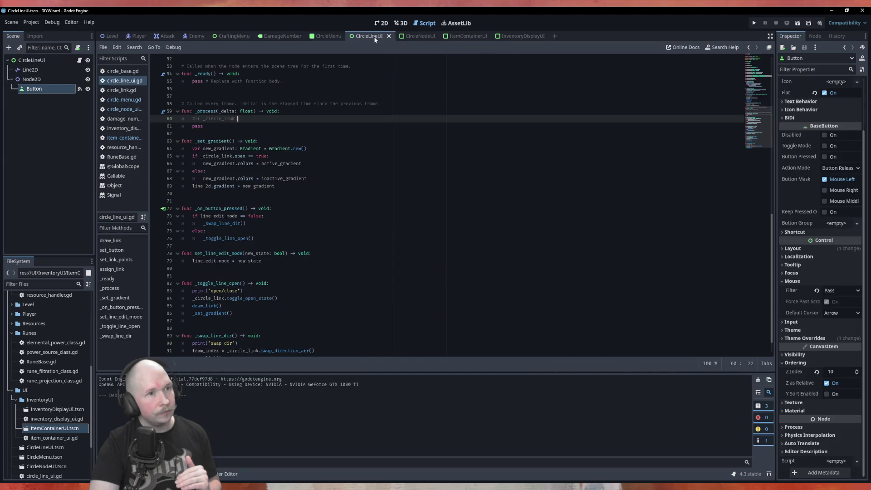
Step: Check that CircleNodeUI's Z Index under Ordering is 20
left_click(413, 39)
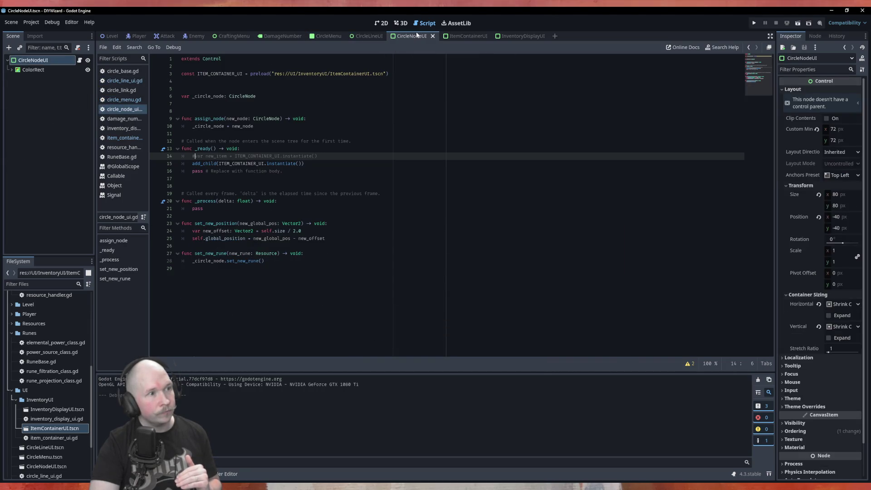
left_click(827, 432)
left_click(832, 440)
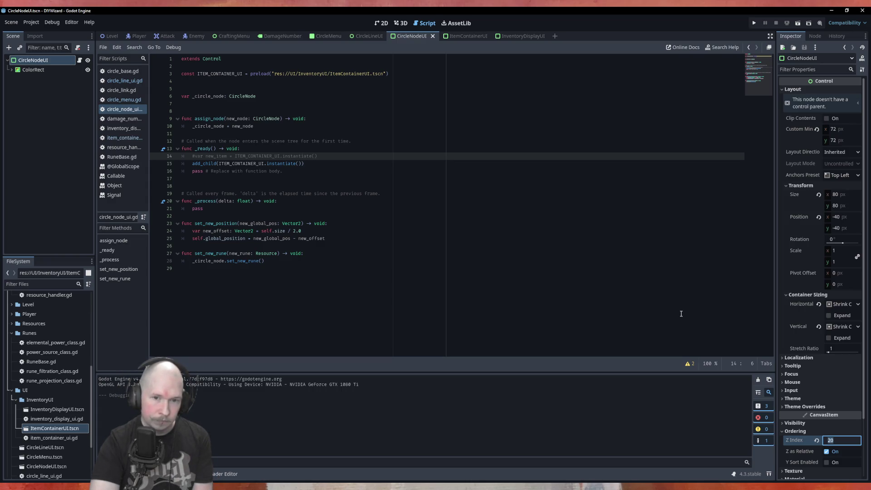
Step: Set the ItemContainerUI root's Z Index to 21, then bring up CircleNodeUI's Mouse properties
left_click(460, 36)
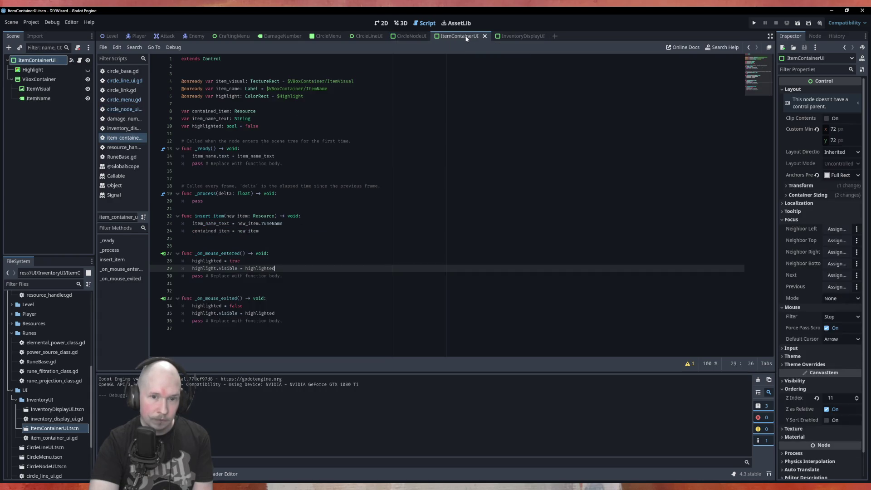
left_click(832, 398)
type("21")
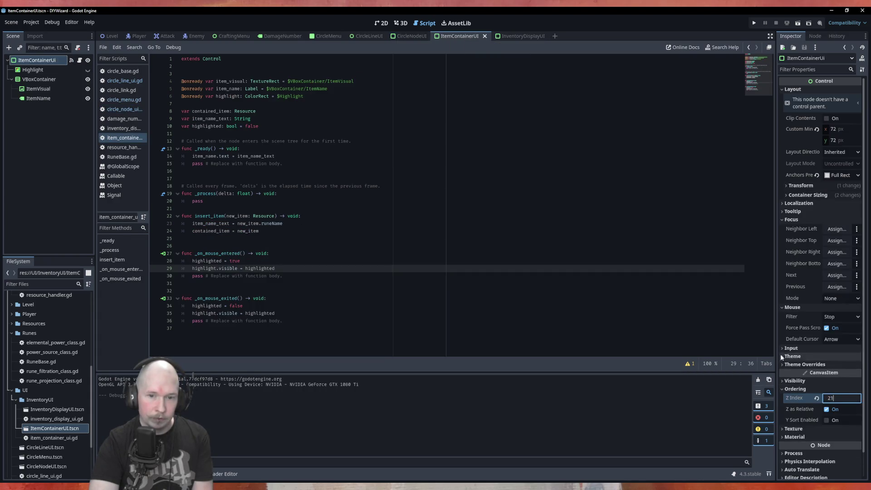
key("Return")
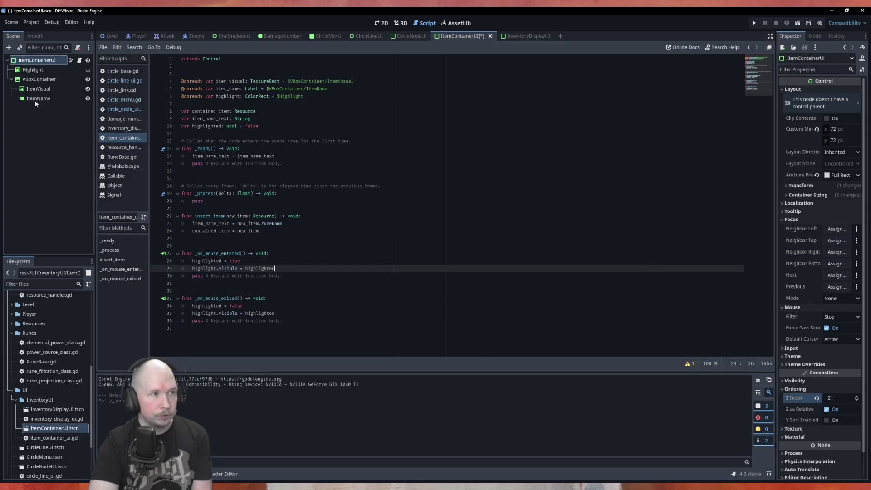
left_click(410, 36)
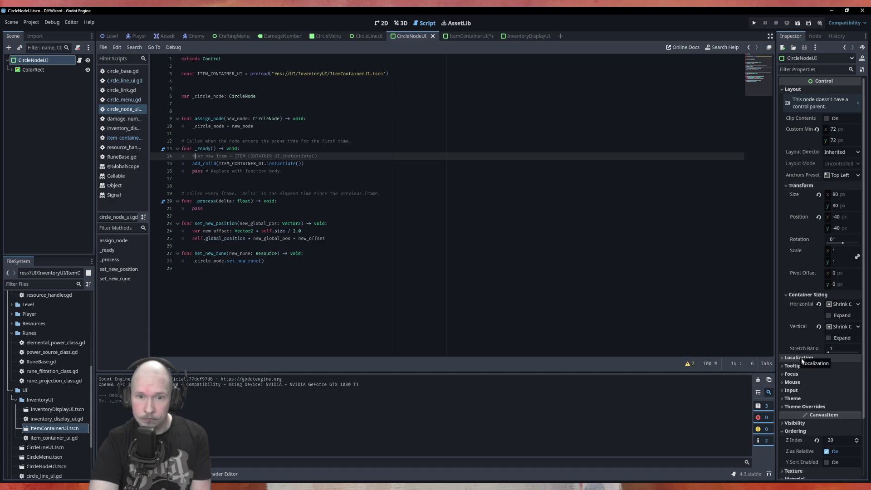
left_click(808, 382)
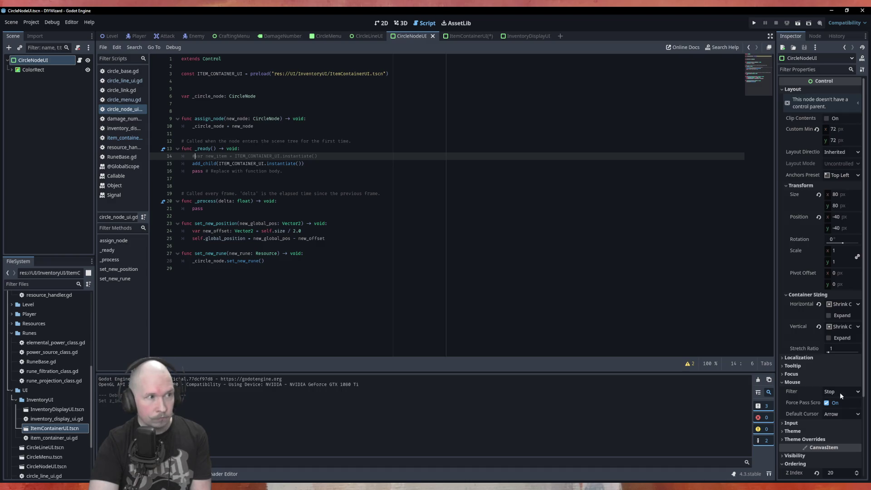
Step: Set the CircleNodeUI mouse filter to Pass so clicks go through
left_click(840, 393)
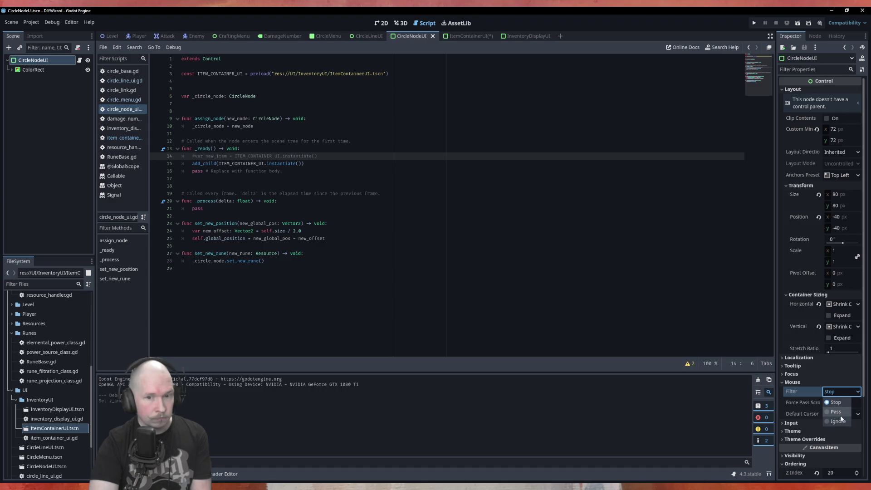
left_click(838, 411)
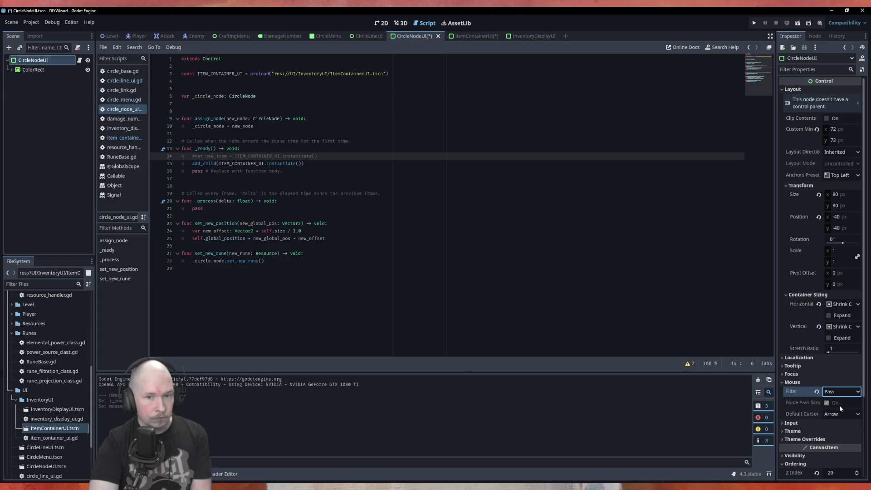
left_click(369, 36)
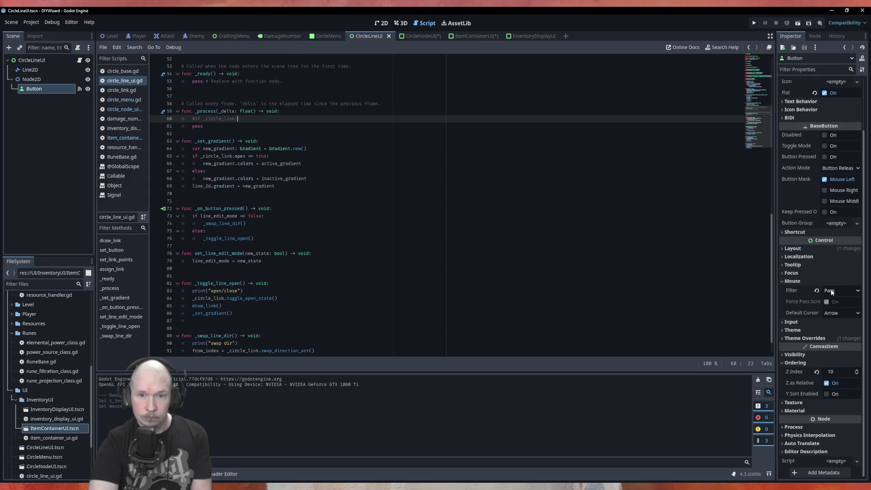
Step: In CircleLineUI, set the Button's Z Index to 1 and save the scene
left_click(36, 61)
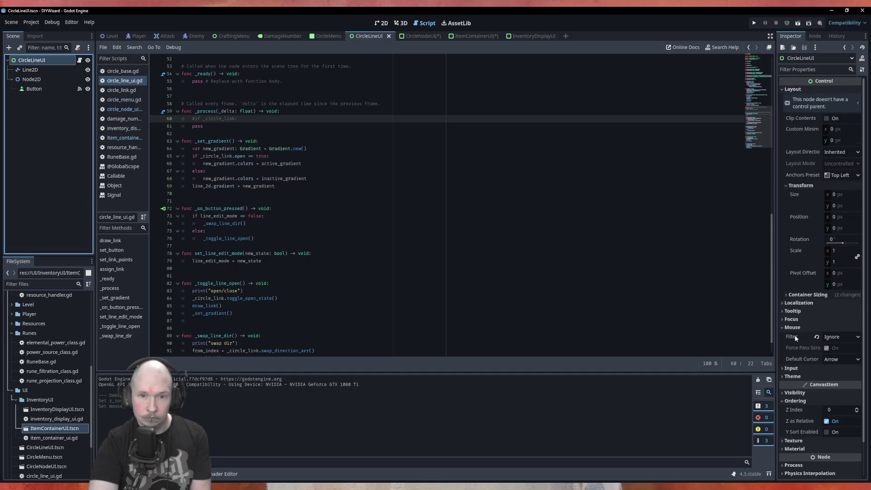
left_click(387, 156)
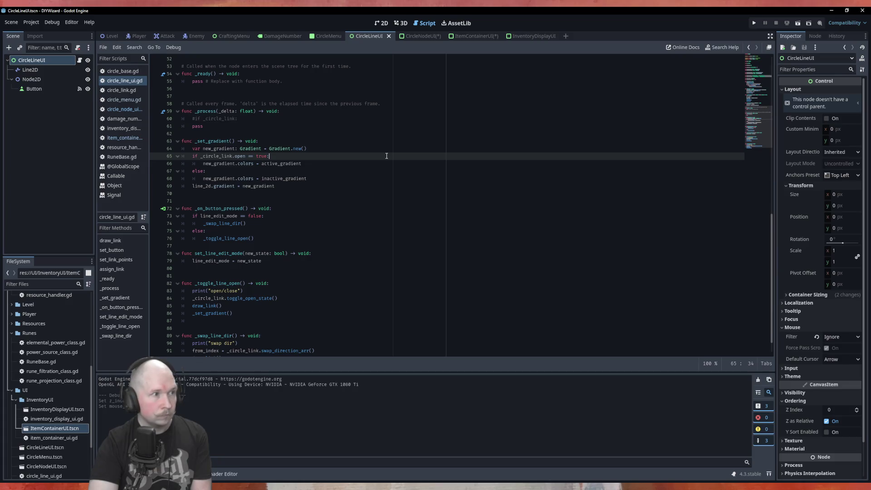
left_click(835, 410)
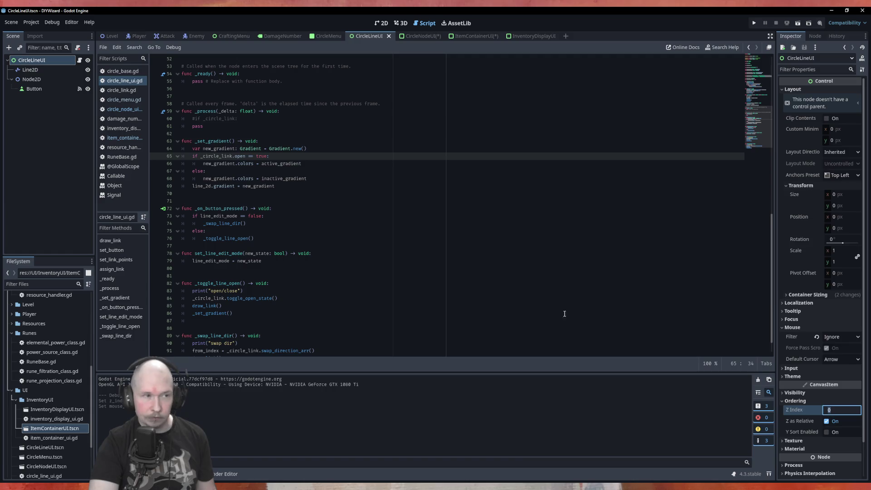
left_click(34, 88)
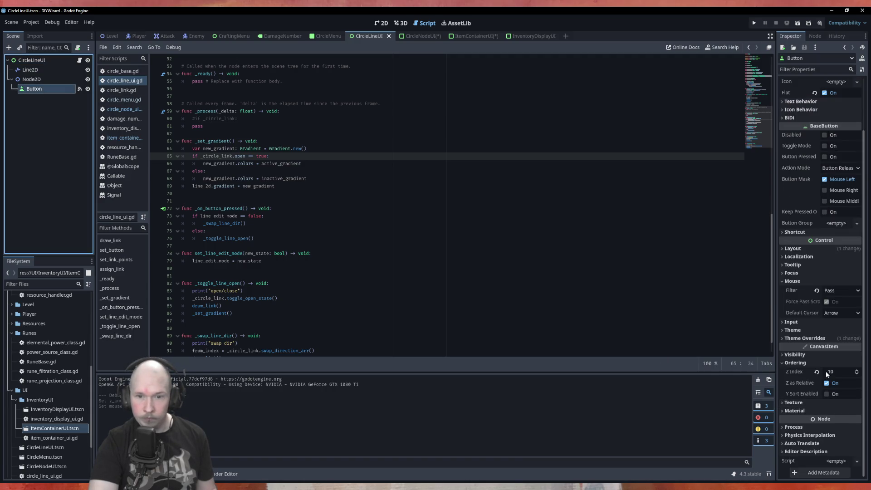
left_click(833, 372)
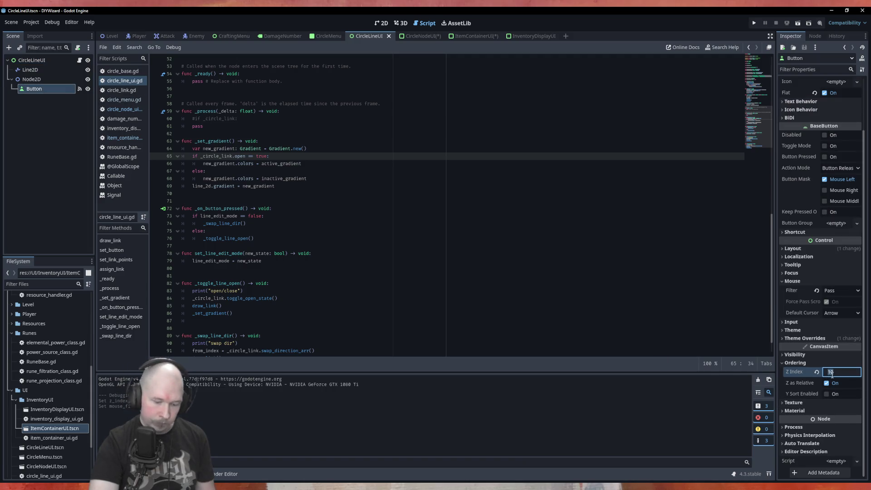
type("1")
key("Return")
left_click(579, 282)
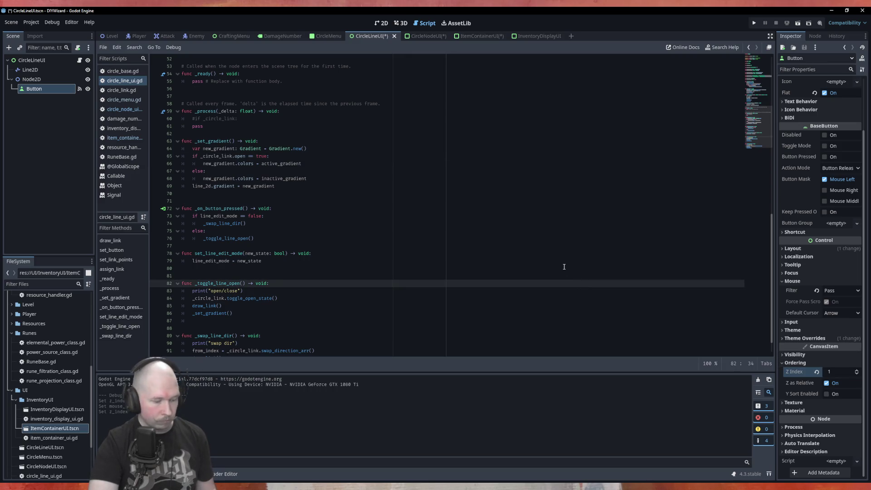
key("ctrl+s")
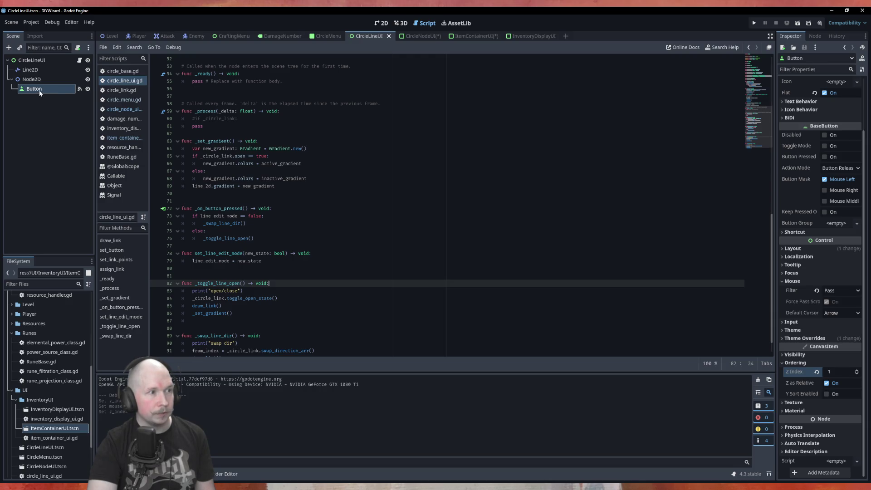
Step: Recheck the CircleLineUI root and Button, then save the CircleNodeUI scene too
left_click(44, 60)
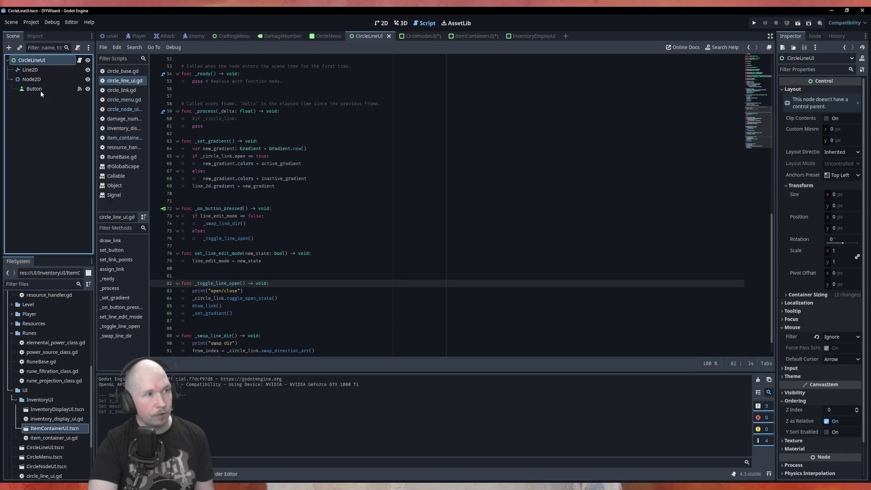
left_click(39, 91)
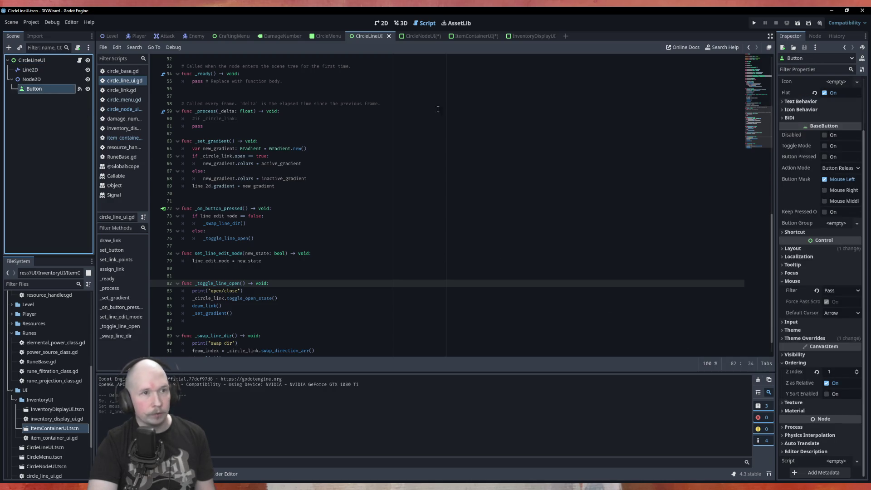
left_click(415, 37)
key("ctrl+s")
left_click(469, 37)
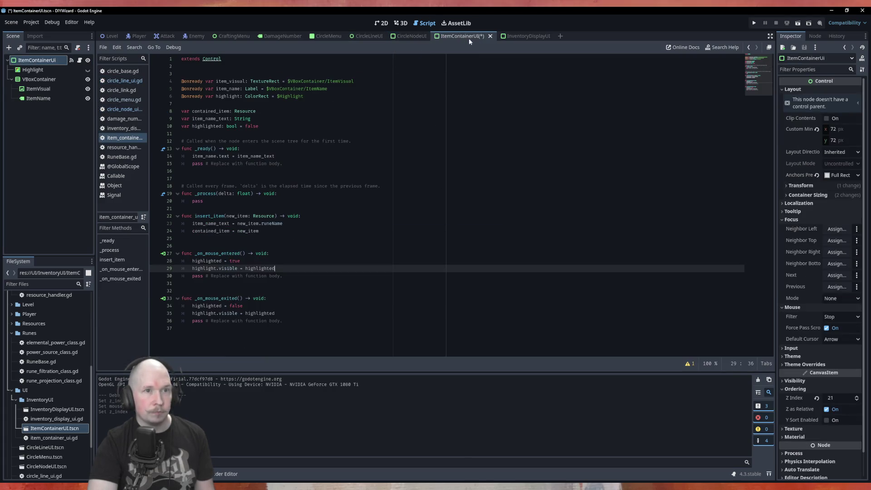
Step: Run the CircleMenu scene to view the five-rune pentagon menu, then close the game
left_click(330, 37)
key("F5")
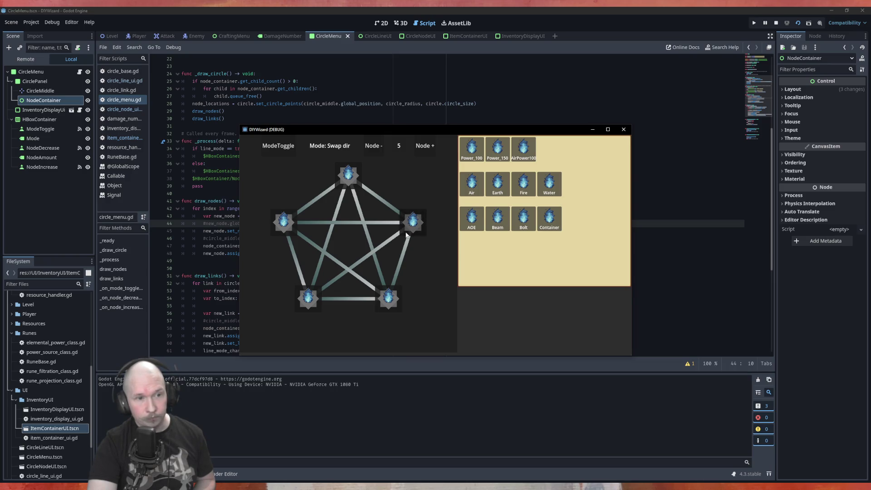
left_click(624, 129)
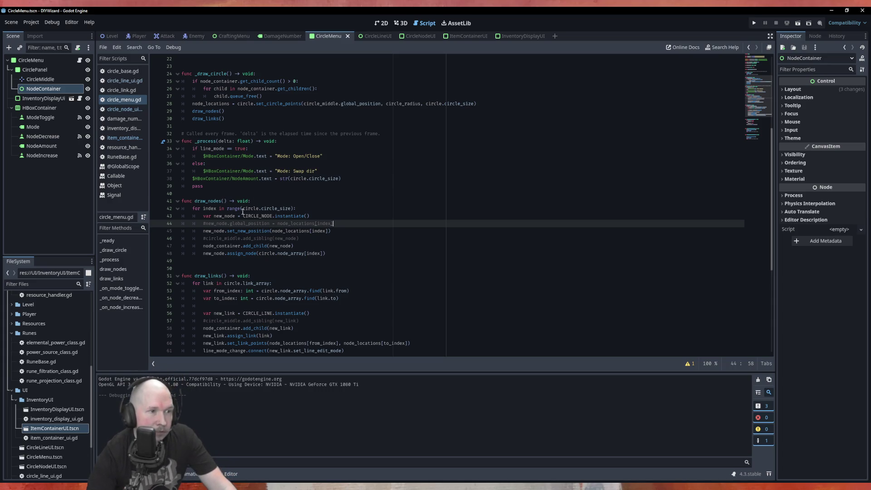
Step: Move the draw_nodes() call below draw_links() in circle_menu.gd and run the scene
scroll(285, 216, "up", 5)
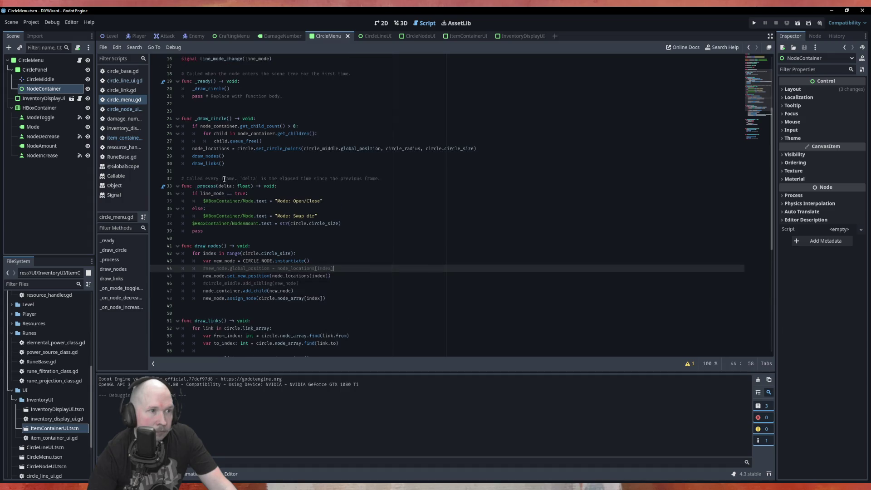
left_click(238, 224)
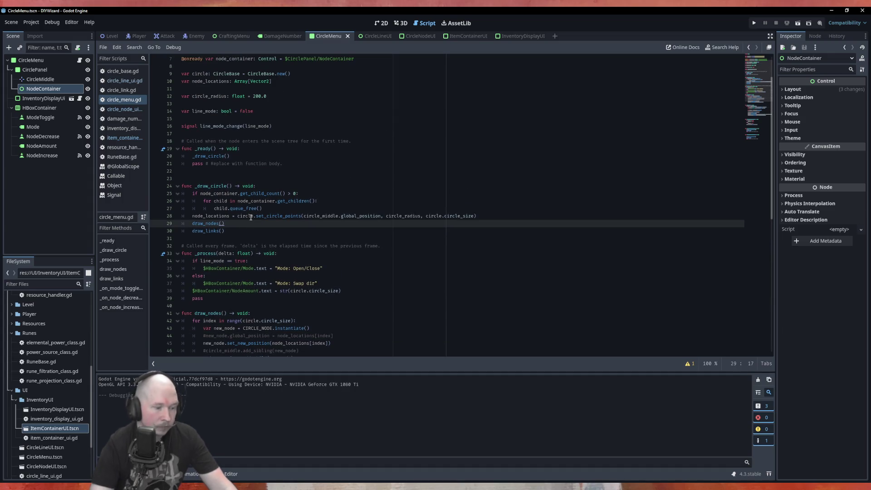
key("alt+Down")
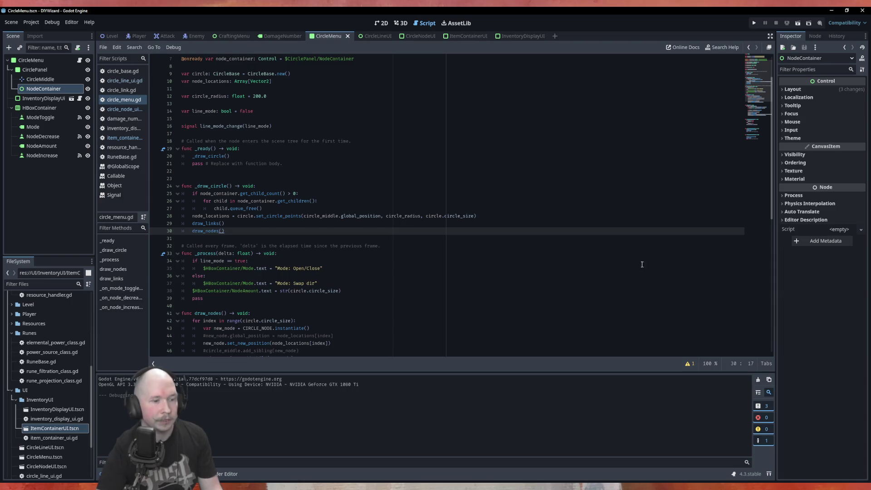
left_click(361, 170)
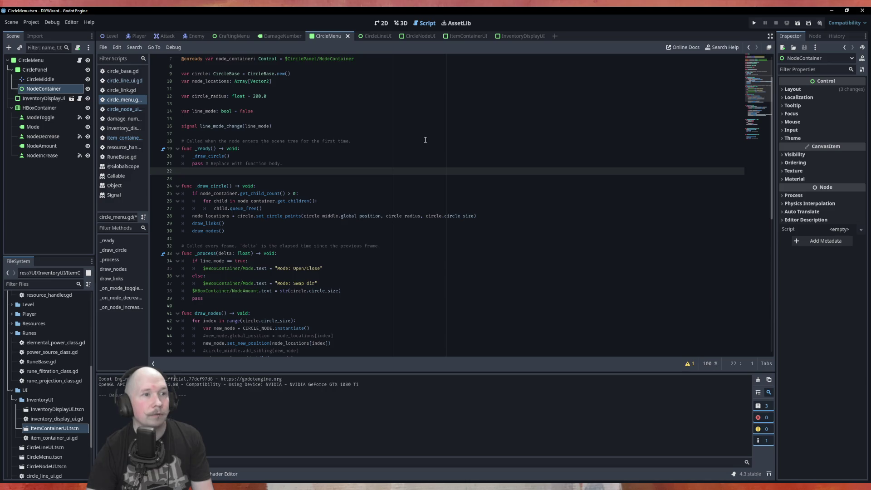
key("F6")
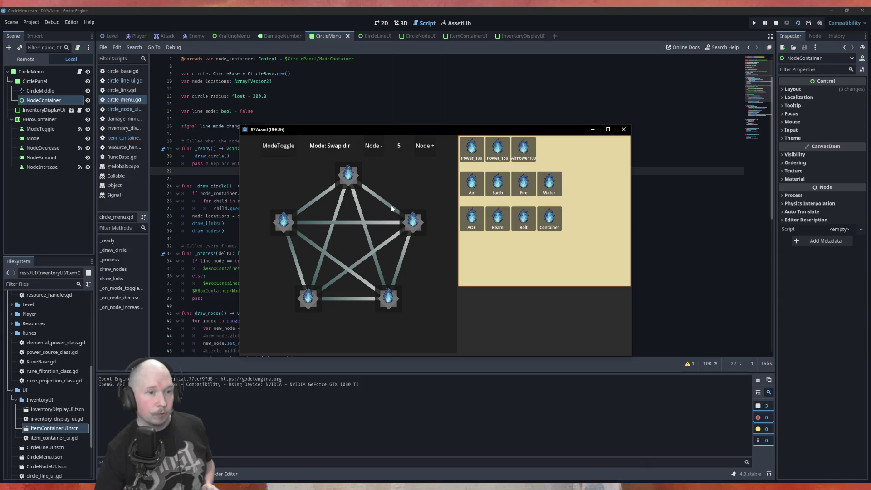
Step: Swap link directions on the right rune twice, then toggle Node +/- until six runes form a hexagon
left_click(403, 218)
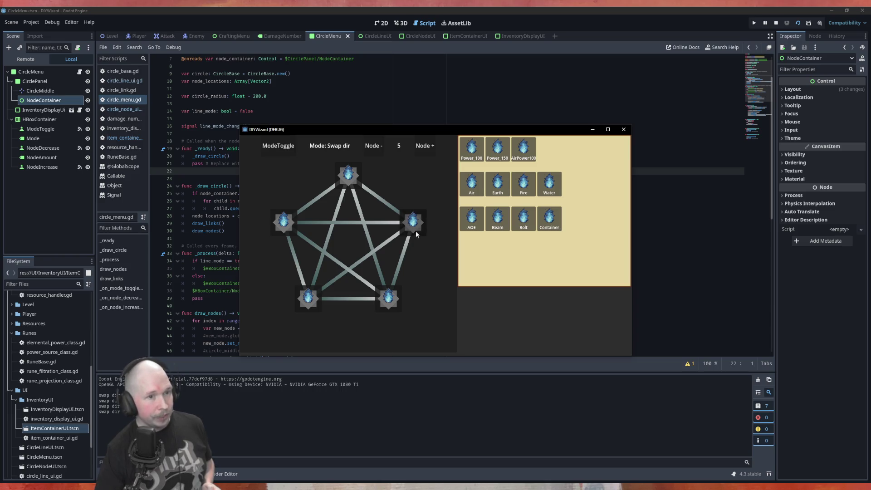
left_click(418, 222)
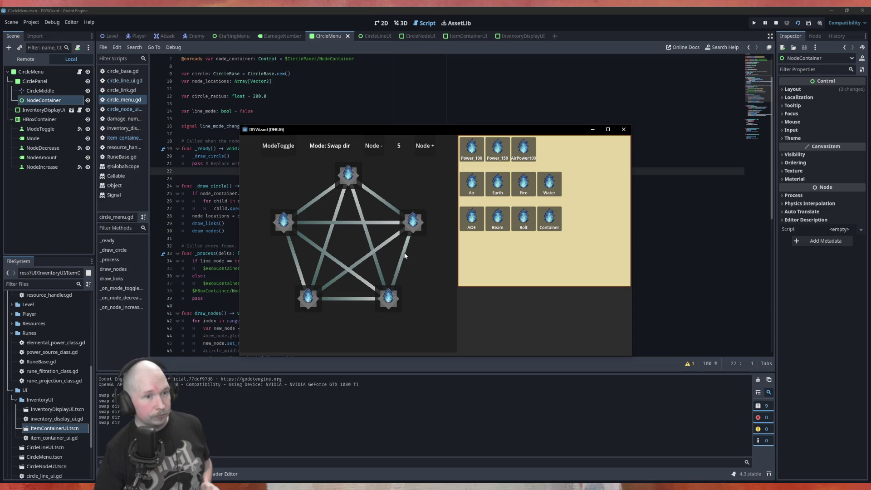
left_click(428, 148)
left_click(373, 148)
left_click(425, 145)
left_click(373, 146)
left_click(425, 145)
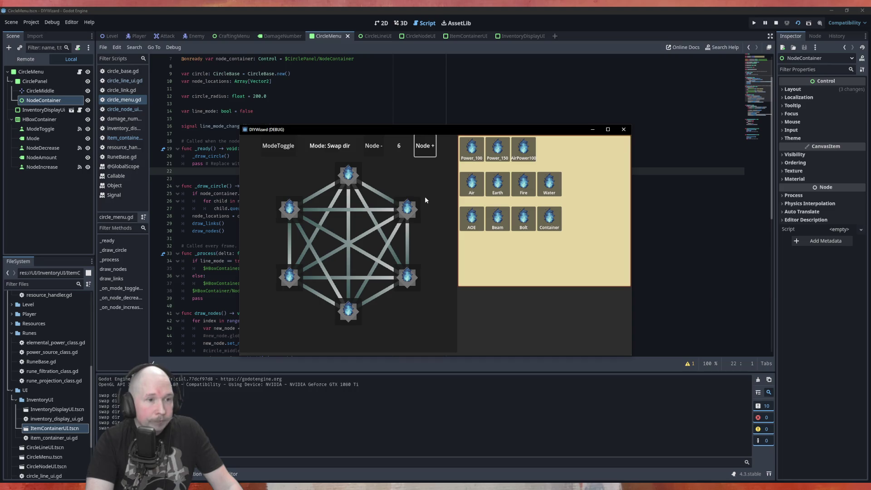
Step: Test Node +/- counts up to nine runes, then close the game
left_click(425, 147)
left_click(373, 146)
left_click(374, 145)
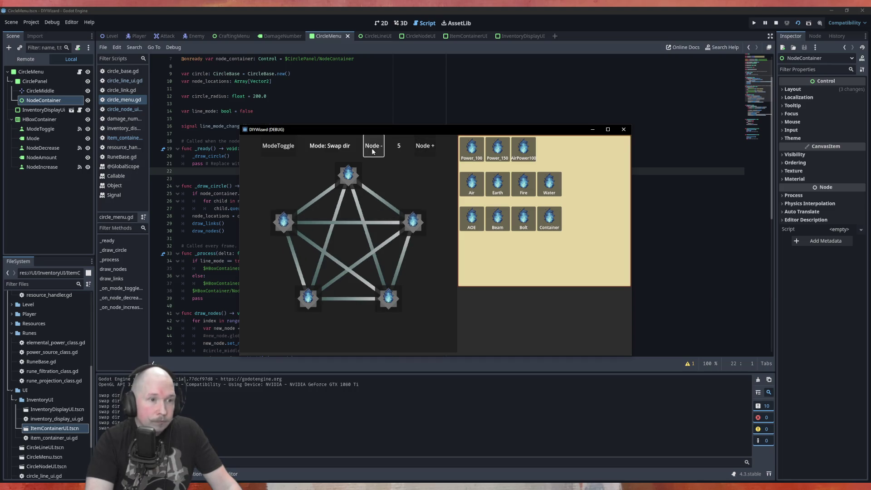
left_click(422, 149)
left_click(422, 150)
left_click(422, 150)
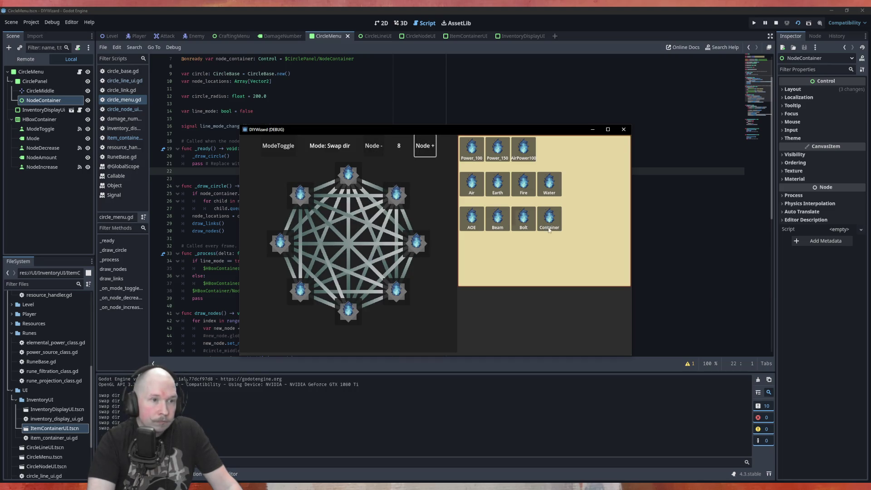
key("space")
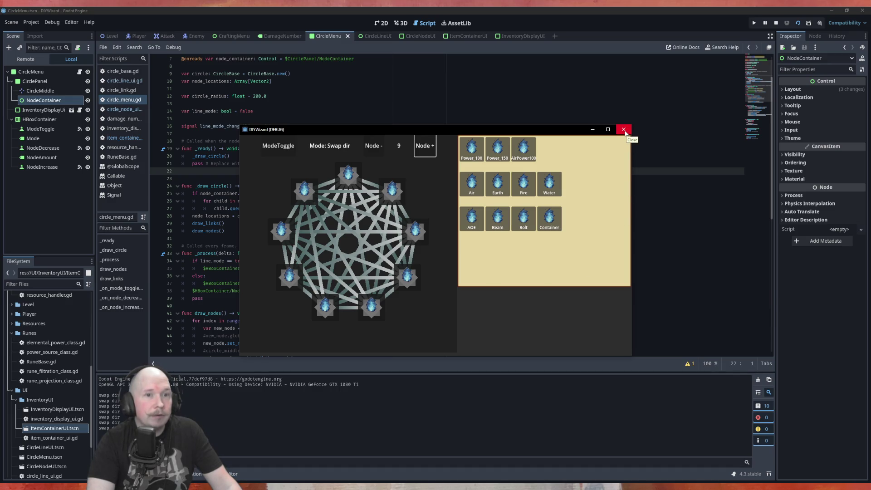
left_click(625, 130)
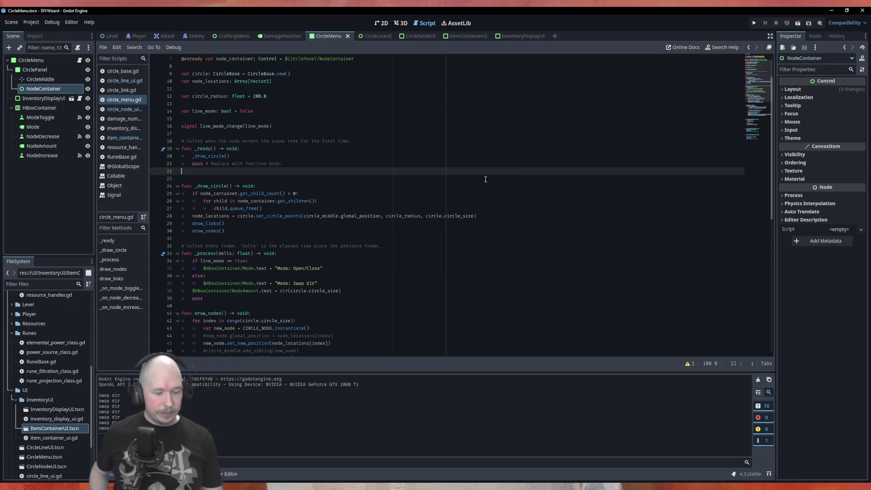
Step: Rerun the game and raise the circle to 11 rune nodes
key("F5")
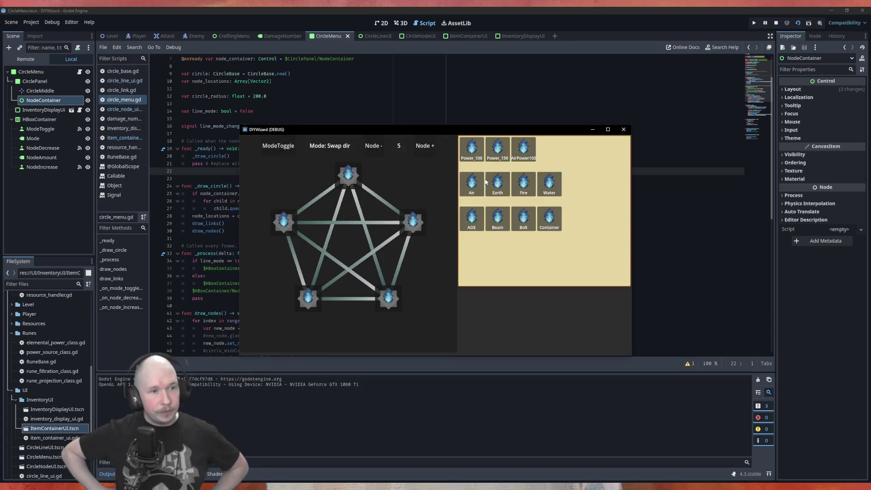
left_click(425, 147)
left_click(425, 147)
left_click(426, 147)
left_click(426, 147)
left_click(426, 147)
left_click(426, 147)
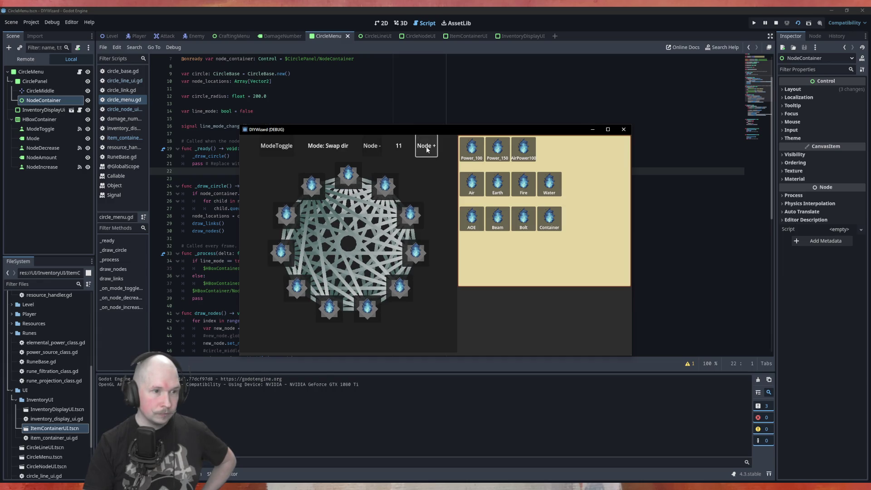
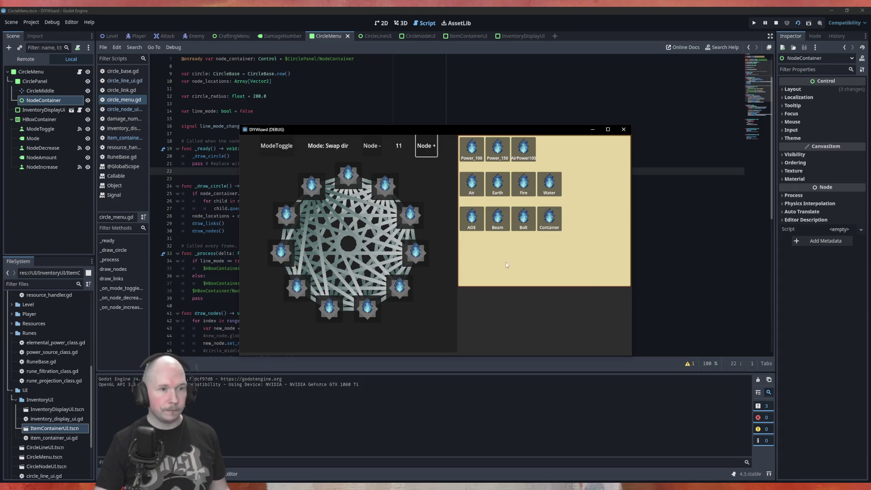
Step: Remove and re-add nodes in the running circle menu with Node - and Node +, then close the game window
left_click(373, 146)
left_click(373, 147)
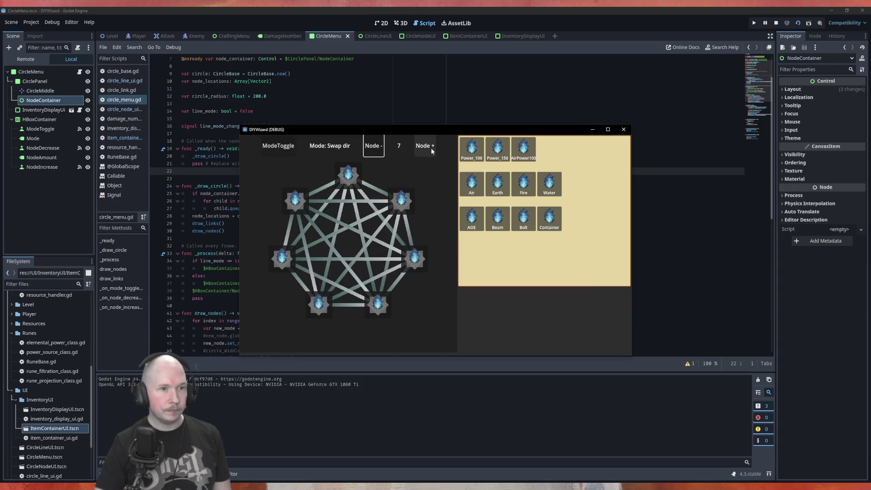
left_click(373, 146)
left_click(373, 146)
left_click(426, 146)
left_click(426, 146)
left_click(373, 146)
left_click(373, 146)
left_click(425, 146)
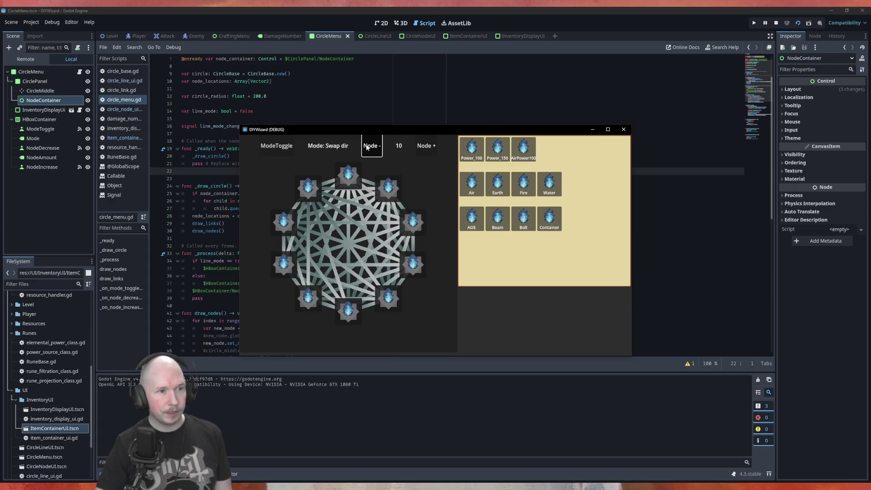
left_click(373, 146)
left_click(623, 129)
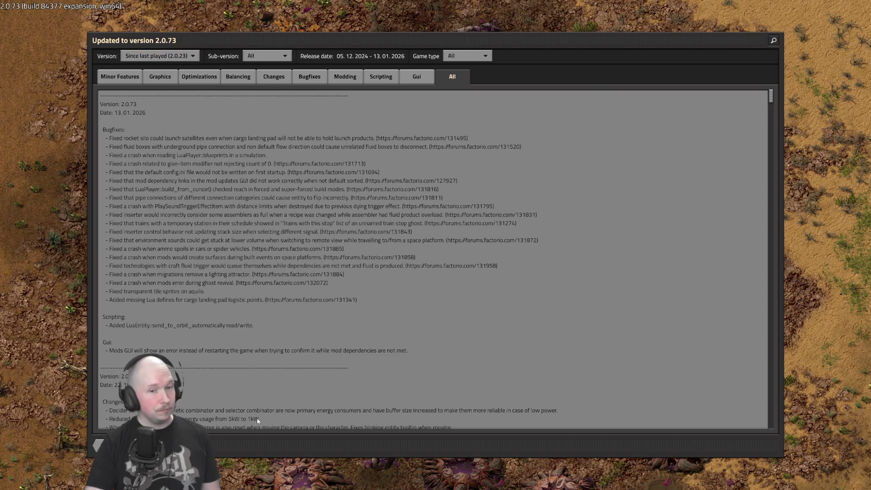
Step: Dismiss the 2.0.73 changelog and start a New game from the Single player menu
left_click(99, 444)
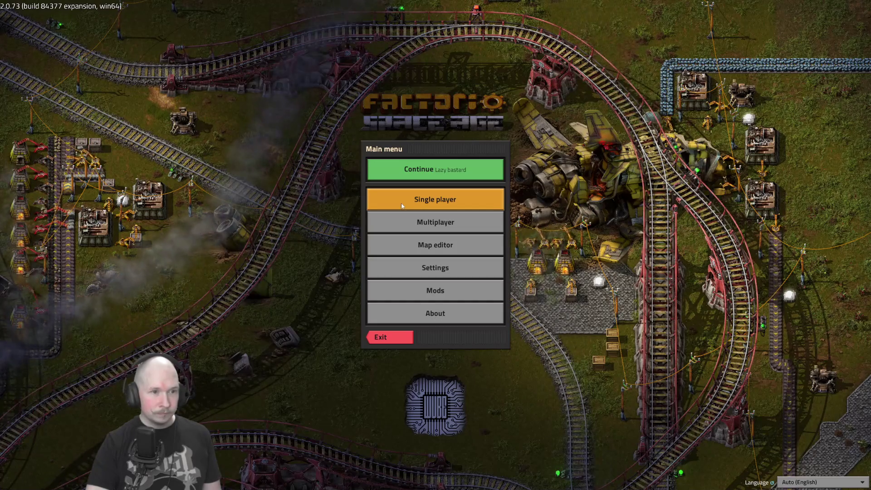
left_click(403, 206)
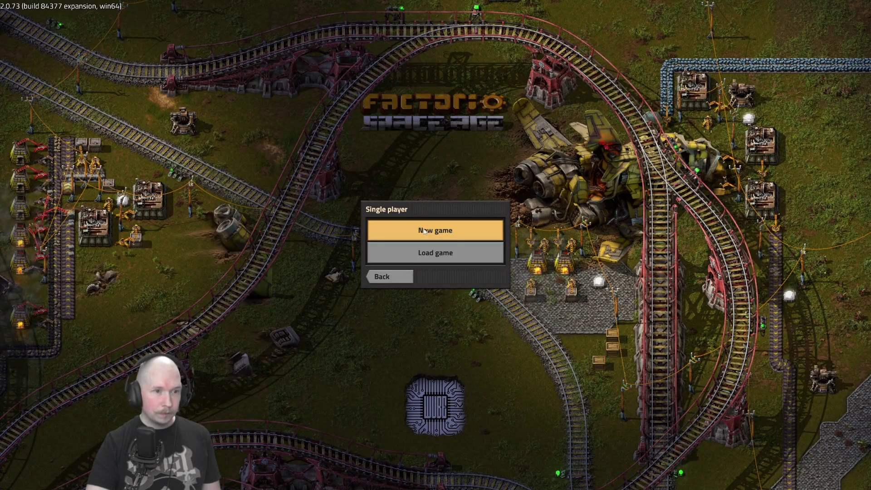
left_click(426, 231)
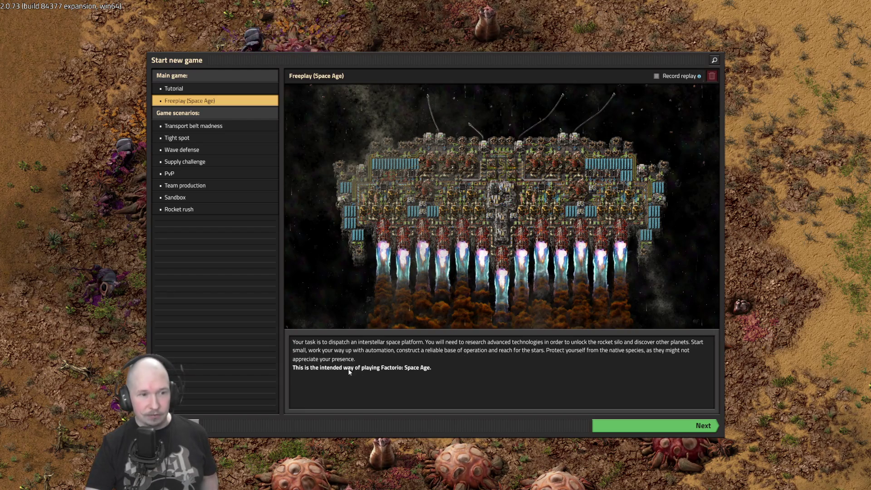
Step: Apply the Rail world map preset and review its Terrain and Enemy settings
left_click(641, 425)
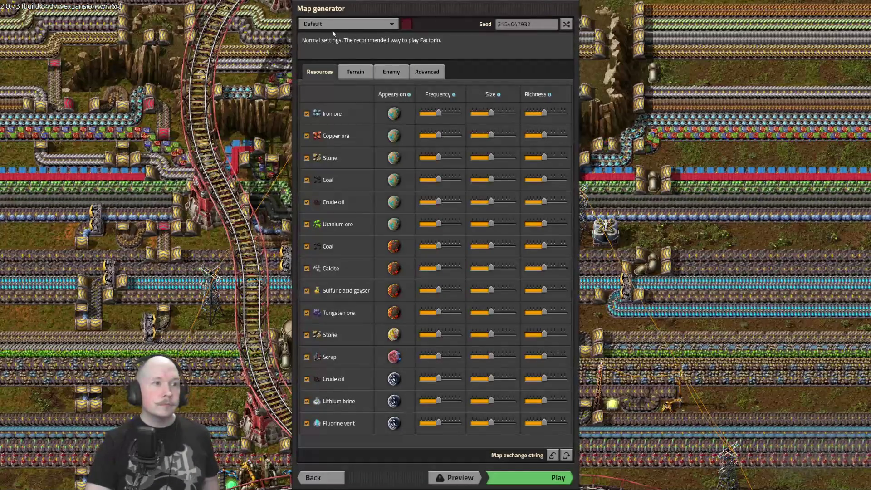
left_click(333, 25)
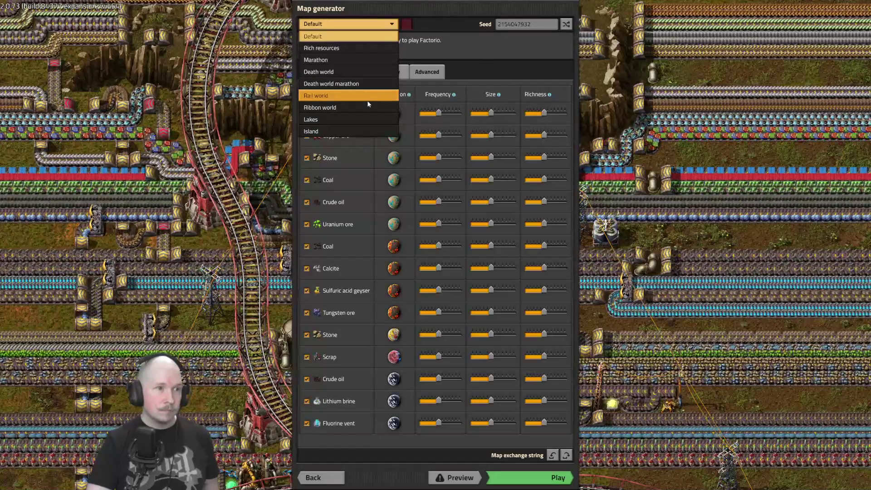
left_click(368, 100)
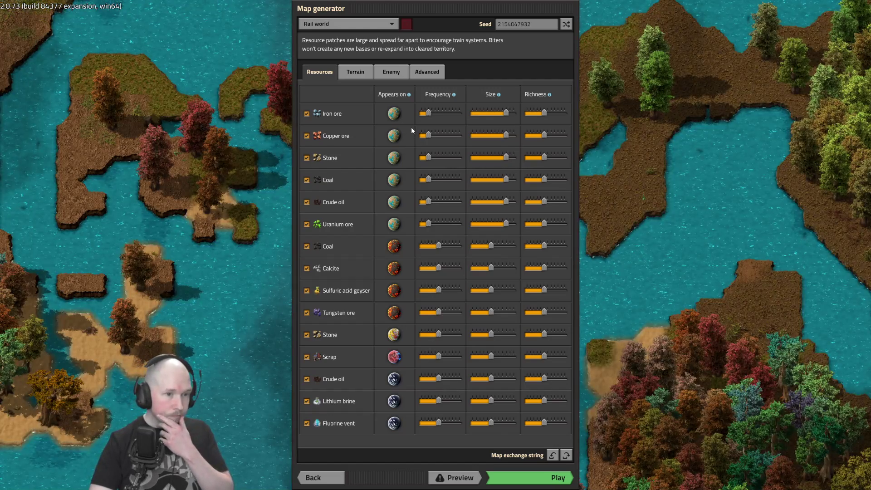
mouse_move(388, 178)
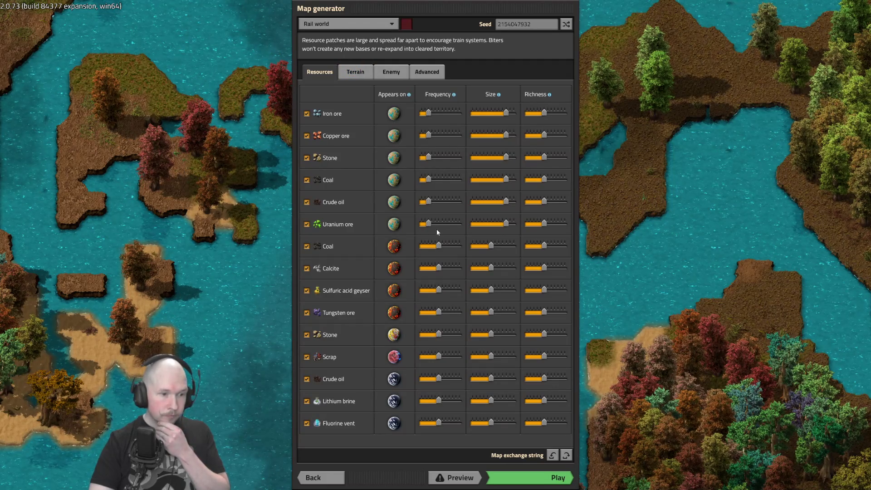
left_click(355, 73)
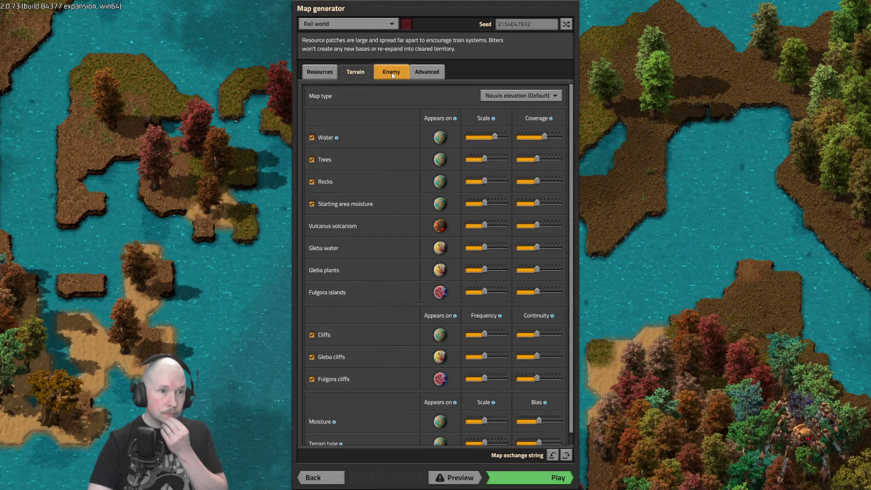
left_click(392, 76)
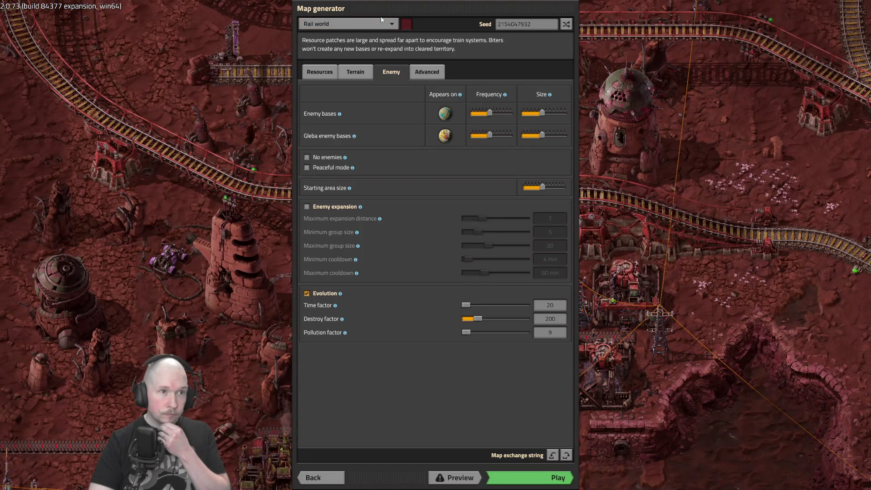
Step: Keep Rail world, recheck the Terrain and Enemy settings, and try to start the map, raising the achievements warning
left_click(388, 24)
left_click(482, 49)
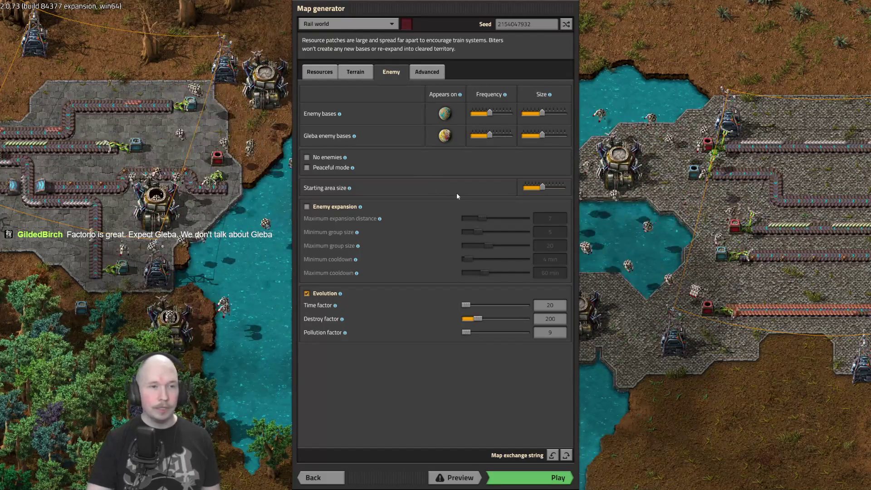
left_click(363, 75)
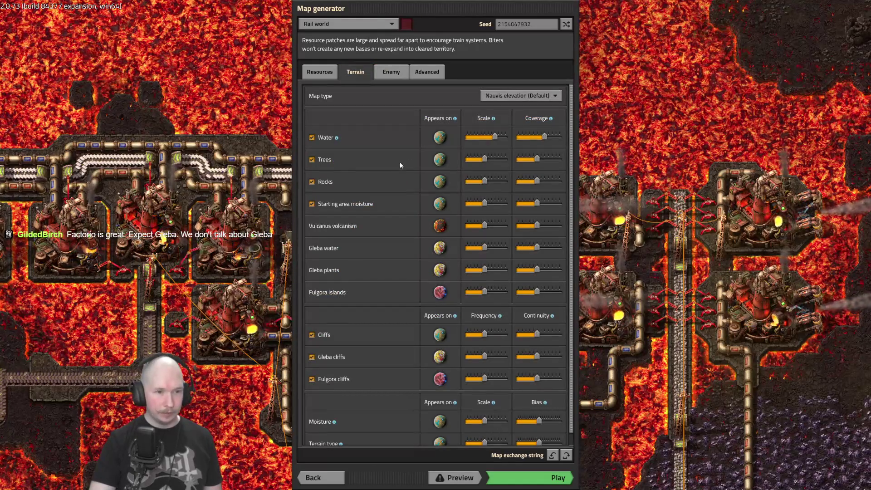
left_click(388, 75)
mouse_move(503, 97)
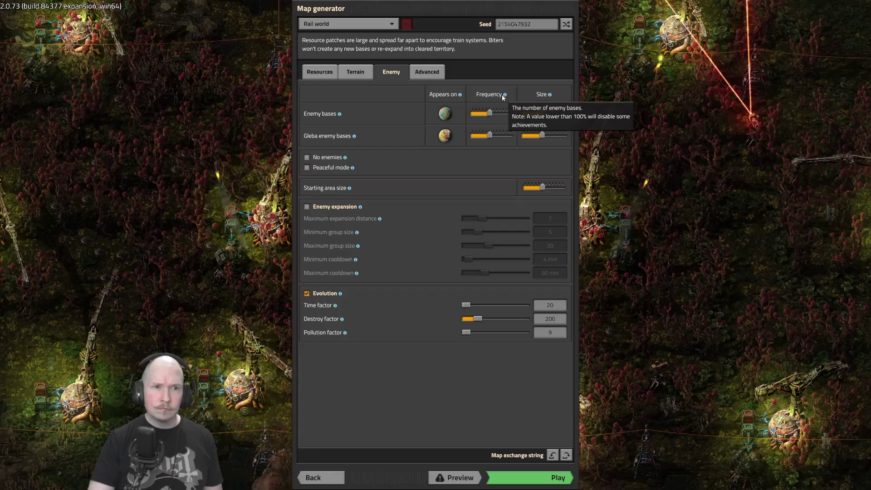
mouse_move(492, 115)
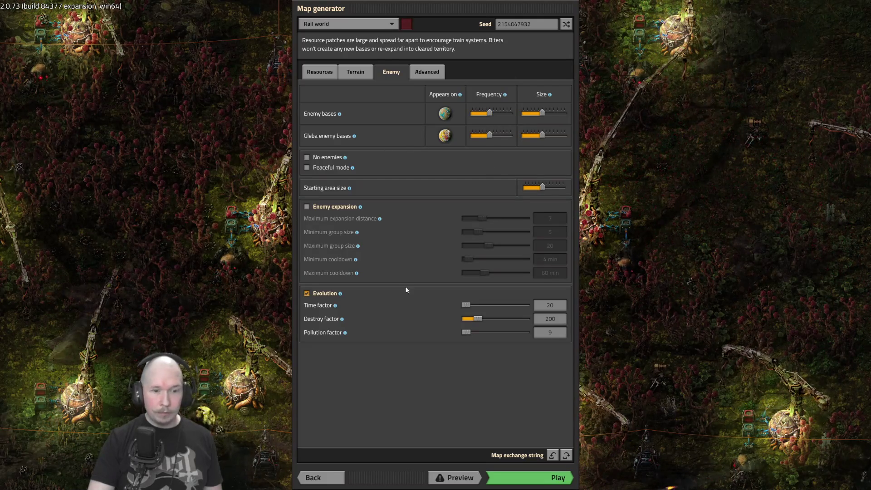
left_click(525, 475)
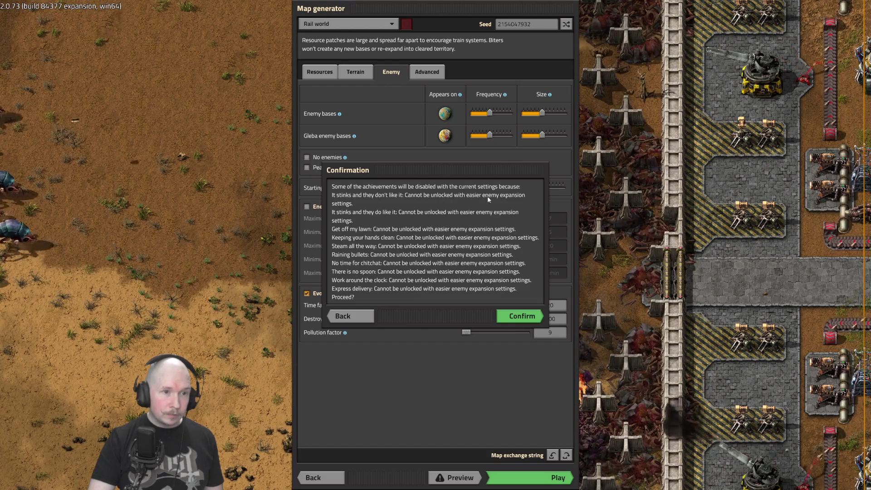
Step: Back out of the warning, reapply Rail world with enemy expansion turned on, and retry starting
left_click(344, 322)
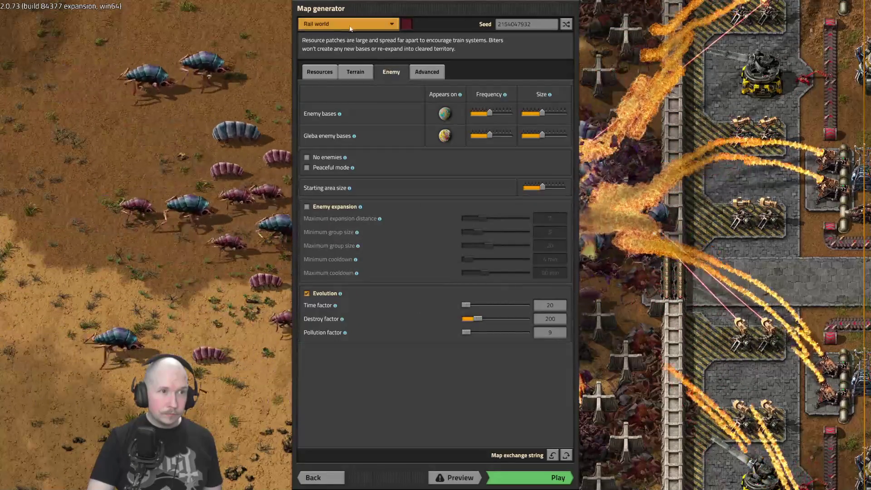
left_click(347, 24)
left_click(344, 33)
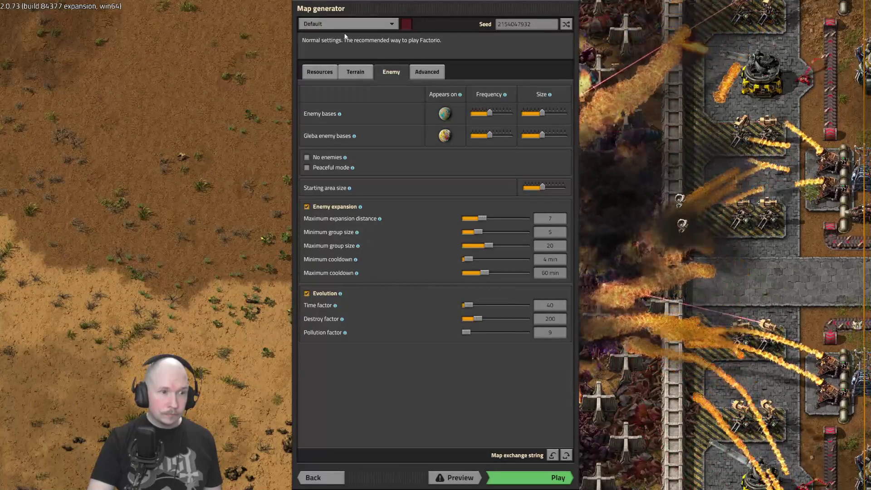
left_click(346, 24)
left_click(343, 96)
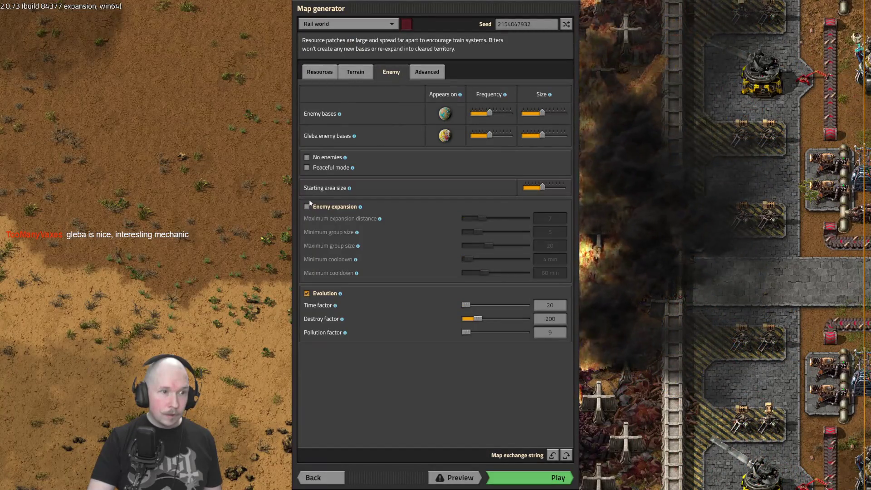
left_click(306, 207)
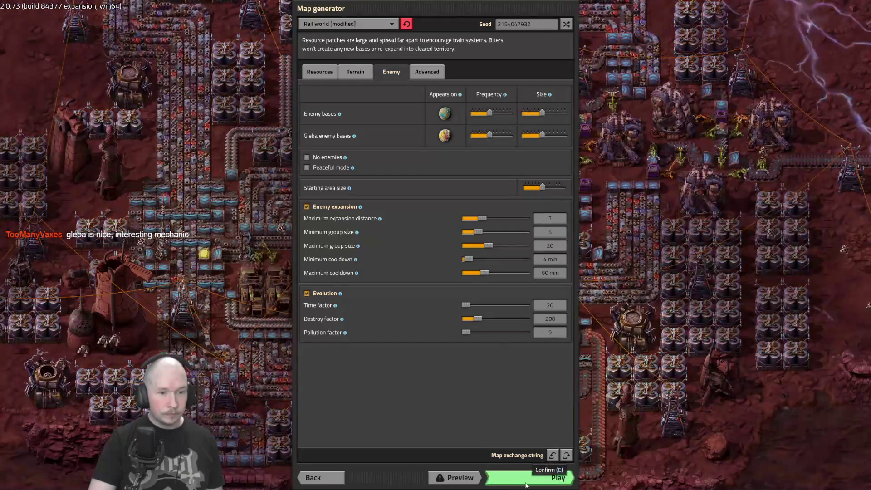
left_click(526, 481)
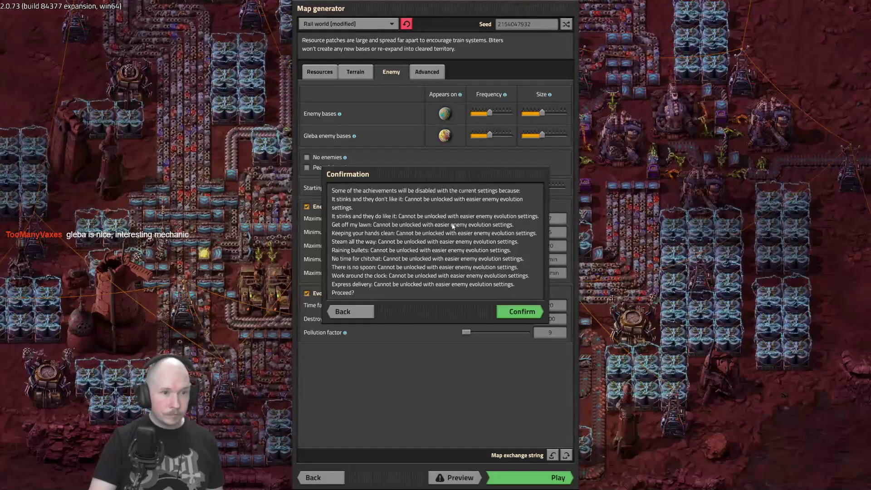
Step: Reselect Rail world with enemy expansion on and time factor 40, generate the map, and dismiss the welcome
left_click(343, 312)
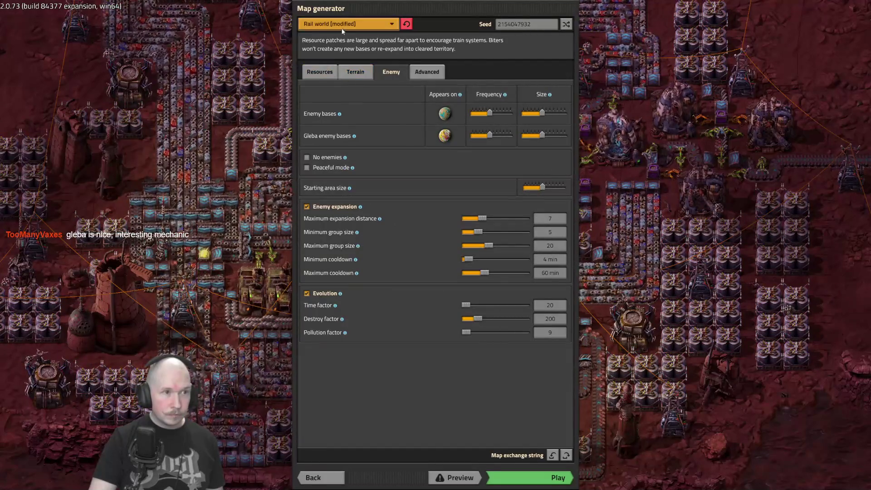
left_click(342, 25)
left_click(339, 38)
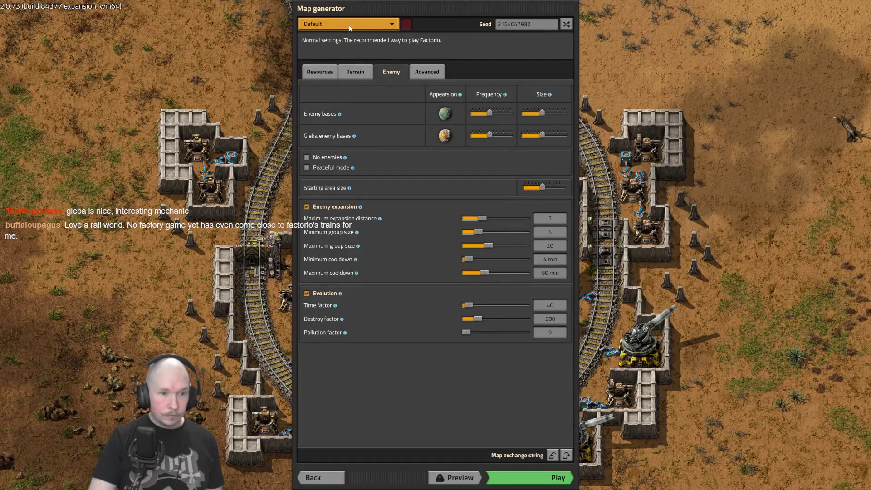
left_click(350, 27)
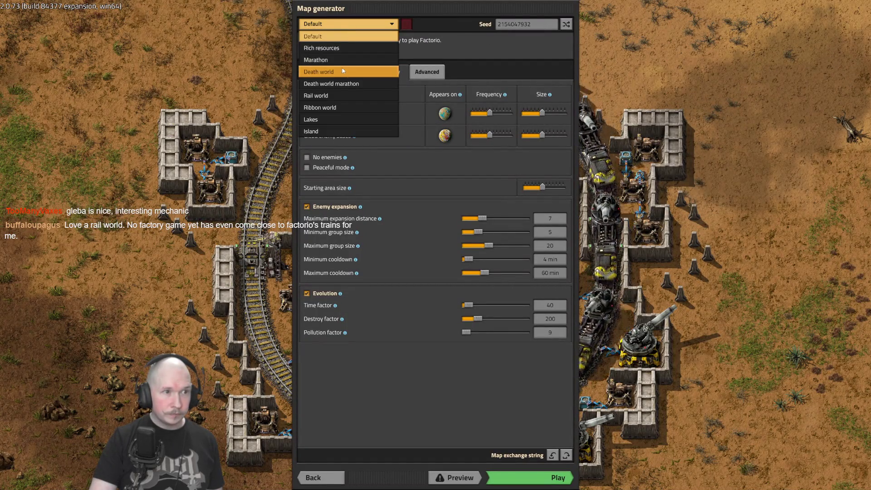
left_click(336, 95)
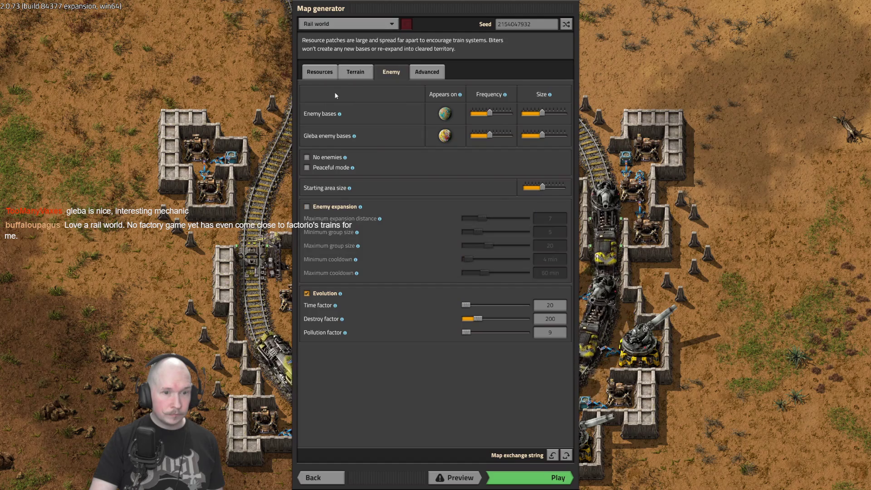
left_click(313, 209)
key("BackSpace")
key("BackSpace")
type("40")
key("Return")
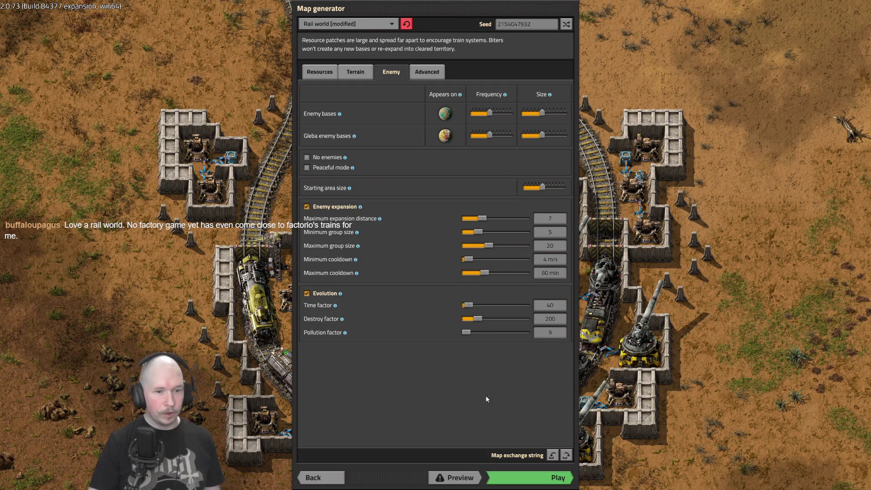
left_click(529, 482)
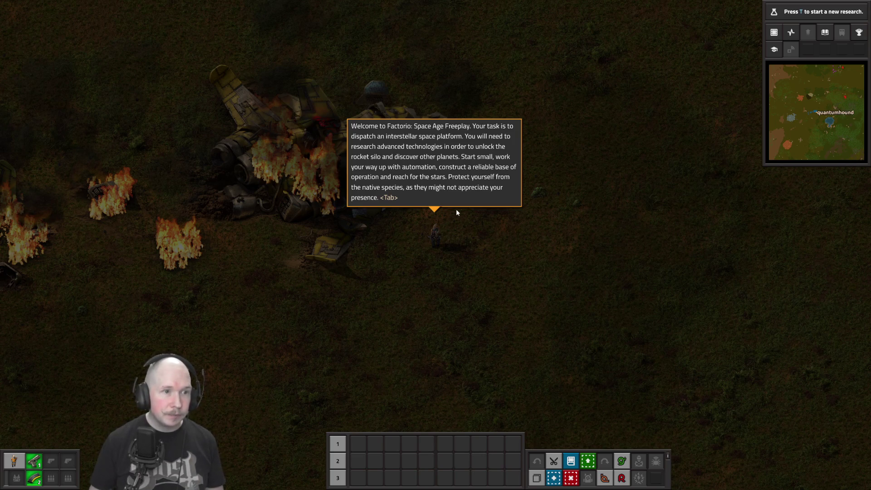
key("Tab")
Step: Check the storage of the crashed spaceship and the medium wreck nearby
key("a")
key("s")
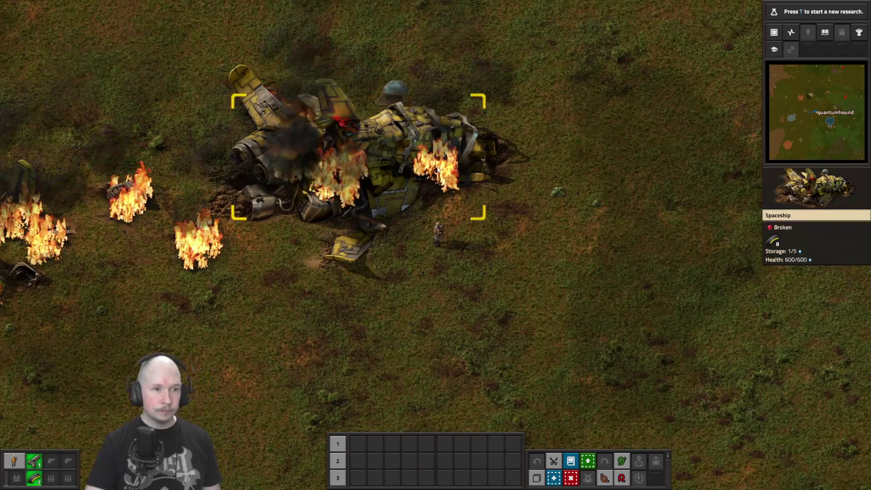
left_click(431, 180)
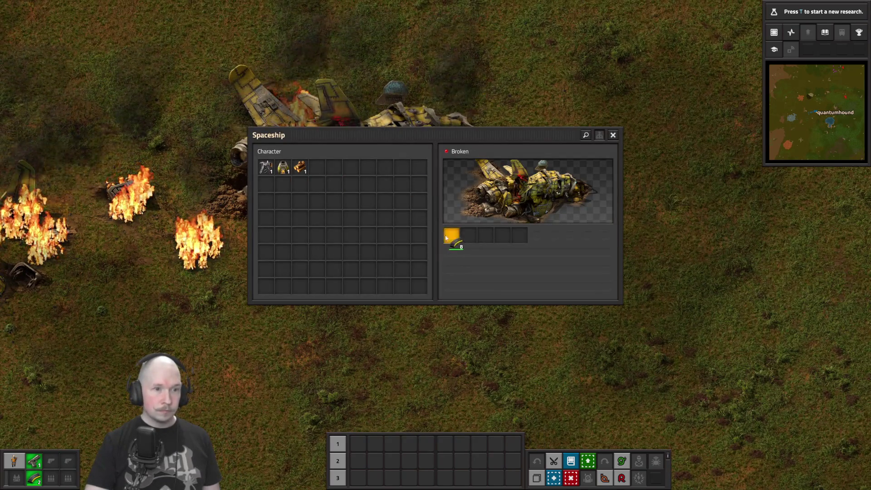
key("e")
key("a")
key("s")
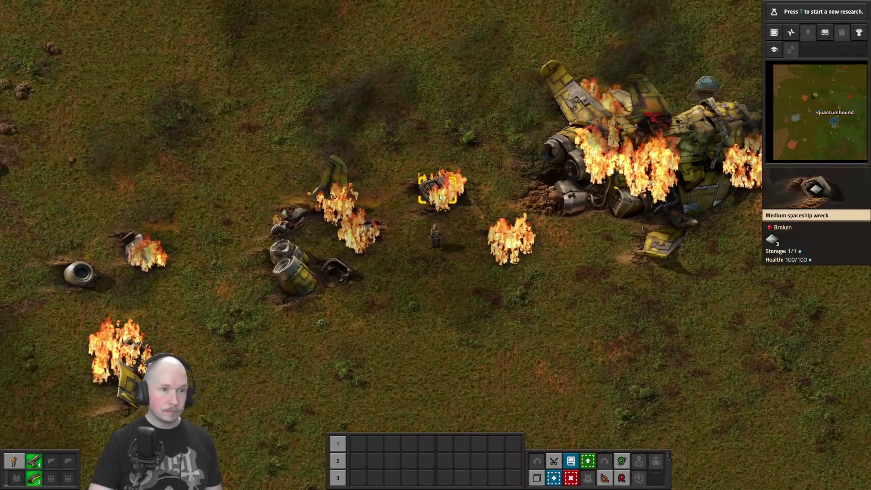
left_click(438, 198)
key("e")
key("a")
key("s")
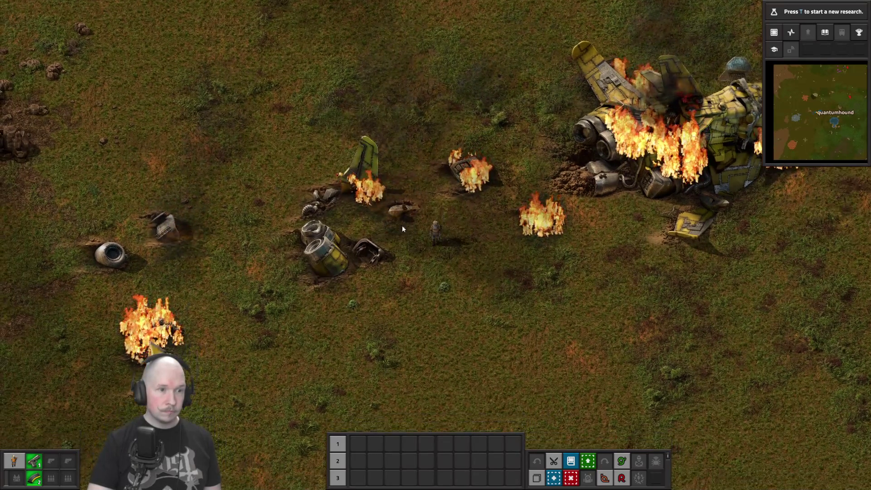
Step: Take the iron plates from the big wreck and another nearby wreck
left_click(386, 196)
left_click(451, 235, "ctrl")
key("e")
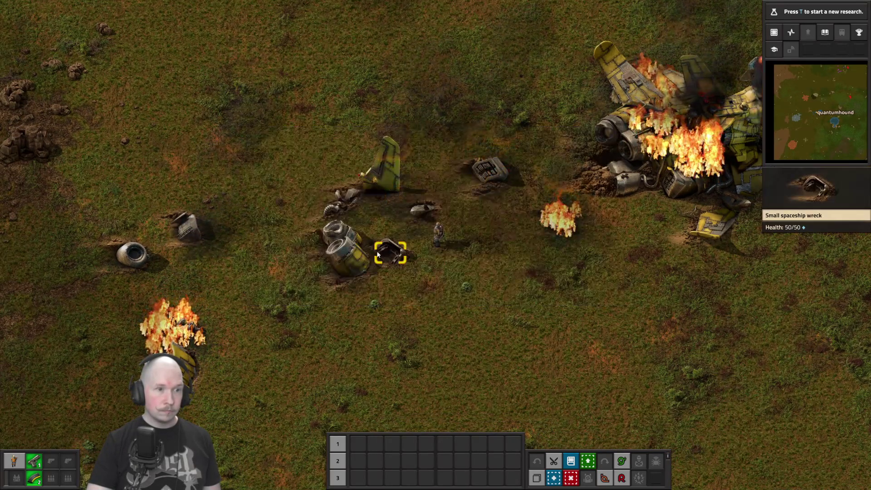
left_click(389, 251)
left_click(450, 235, "ctrl")
key("e")
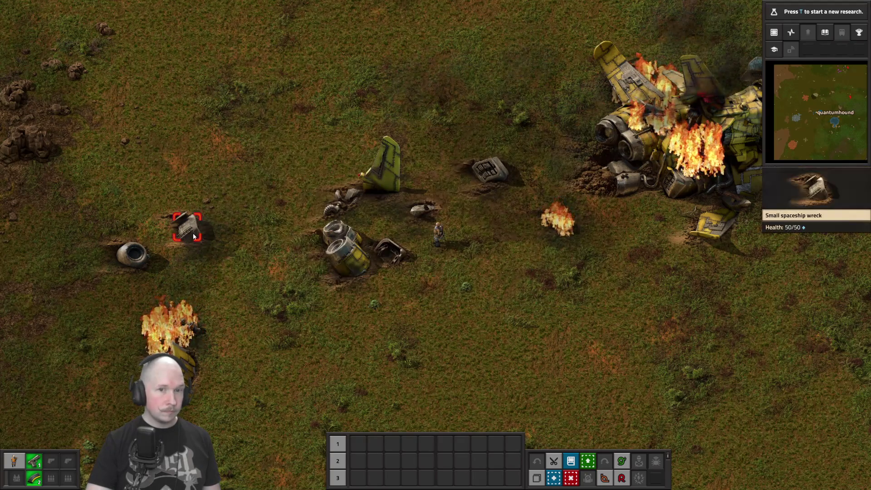
Step: Walk to the remaining medium wreck, then back past the spaceship, and open the full map
key("s")
key("a")
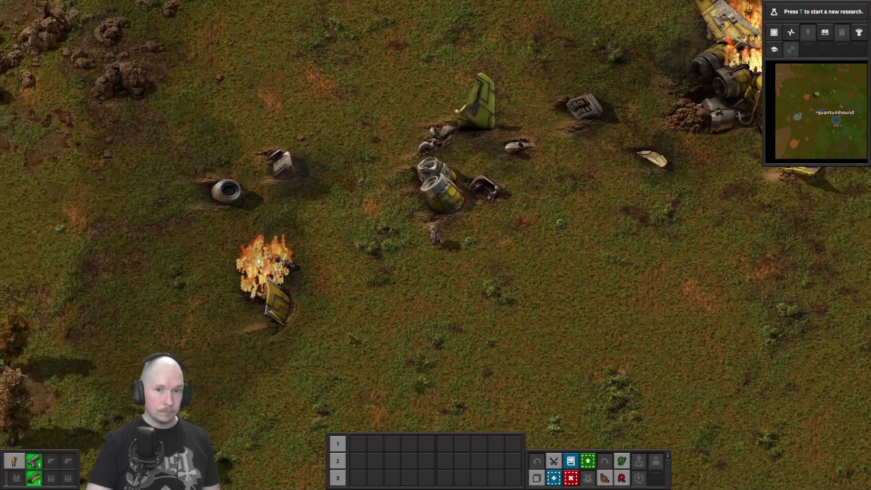
key("w")
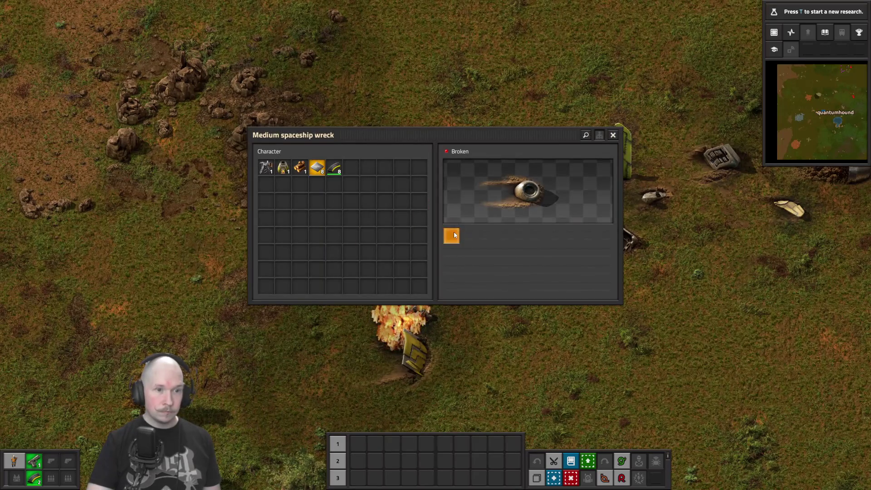
key("e")
key("s+d")
key("d")
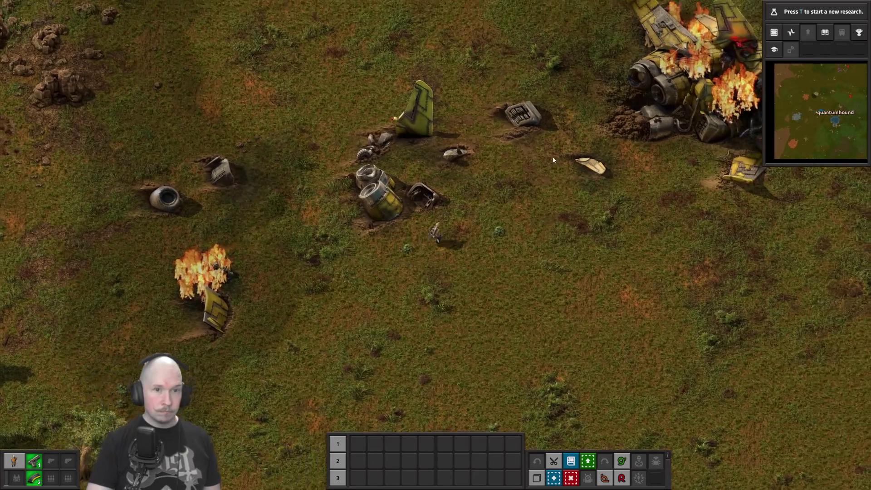
key("w+d")
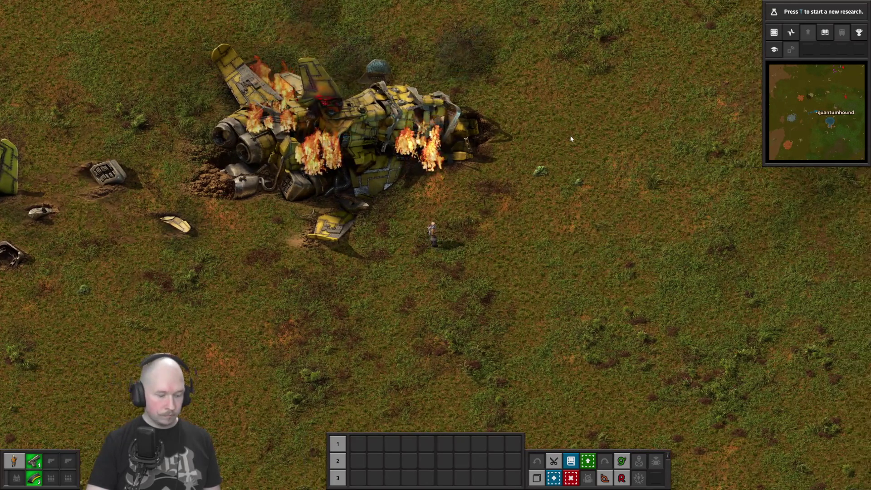
key("m")
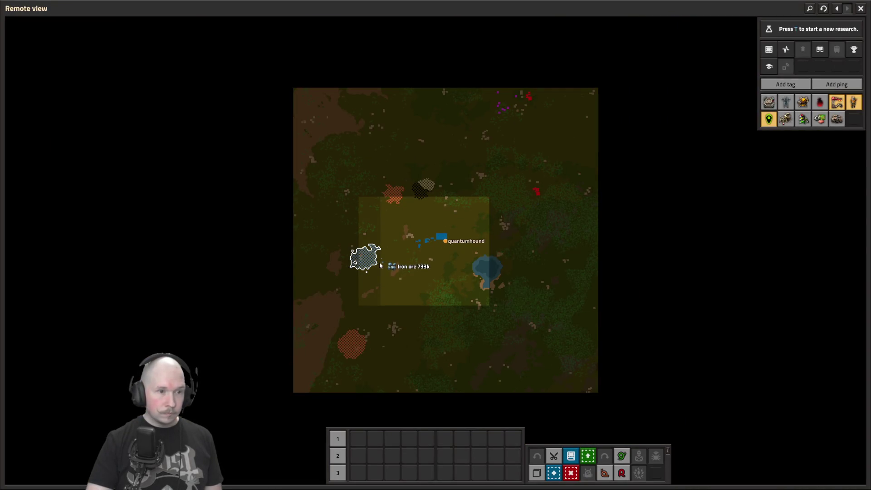
Step: Read the amounts of the nearby iron ore patch and the 436k copper ore patch on the map
mouse_move(370, 346)
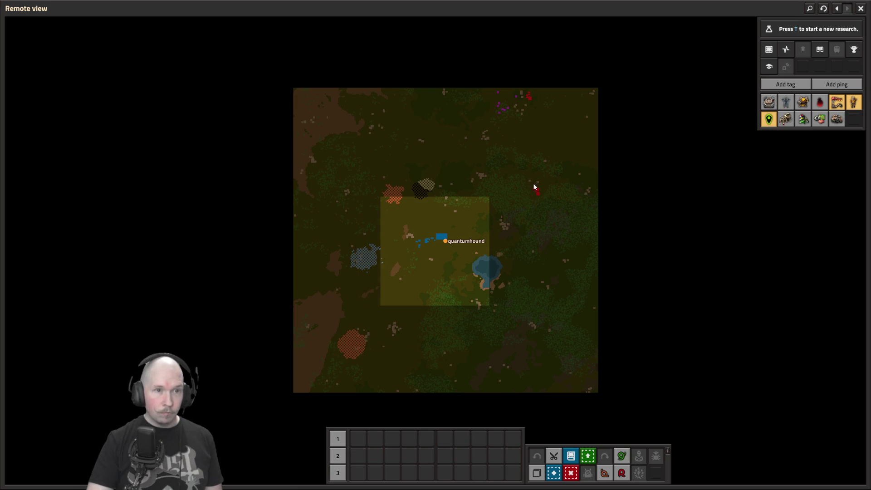
mouse_move(430, 186)
mouse_move(376, 262)
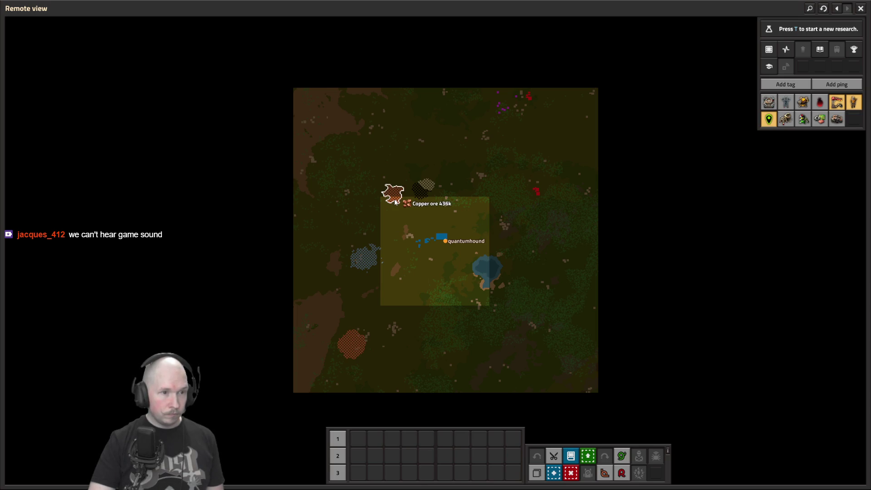
Step: Close the map, walk north-west away from the crash site, and open the technology tree
key("m")
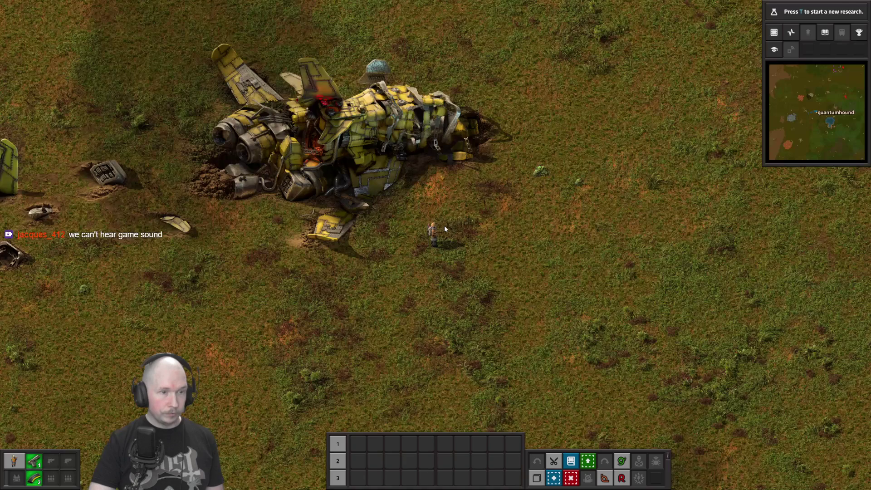
key("w+a")
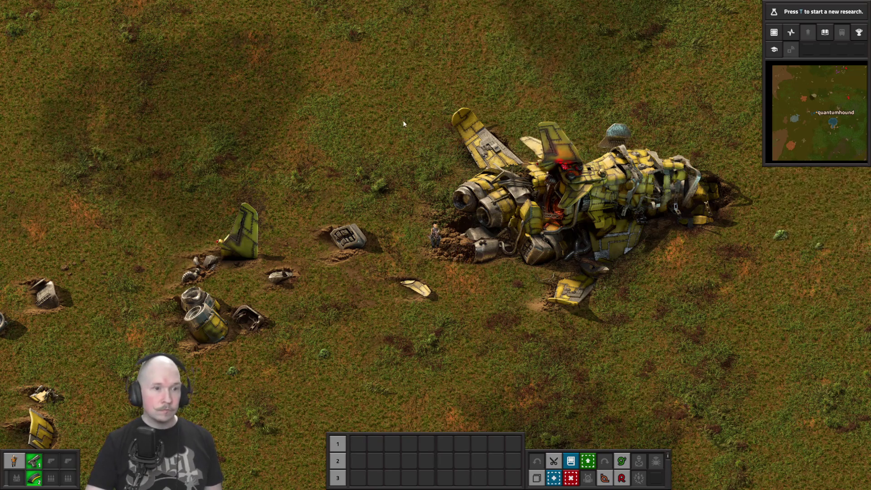
key("w+a")
key("w+a")
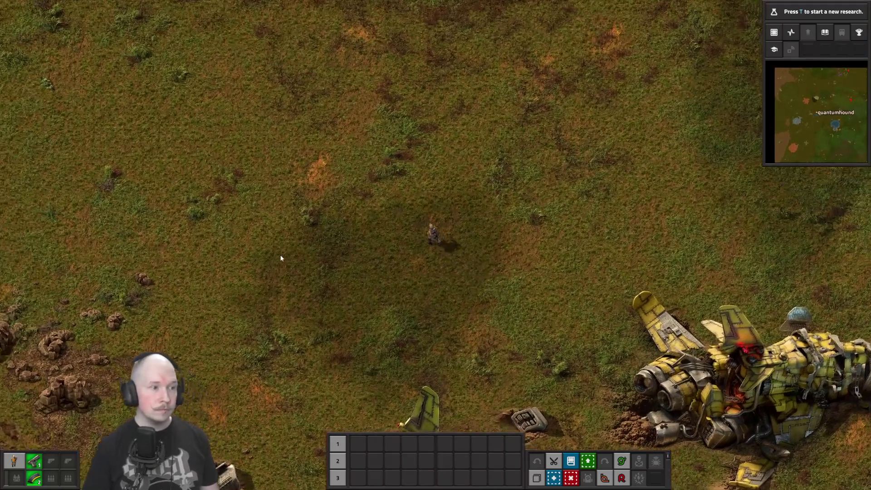
key("w+a")
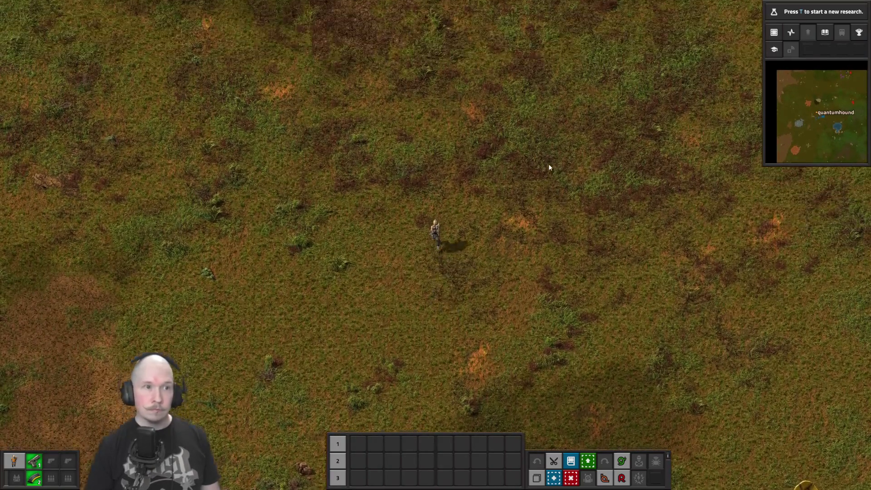
key("t")
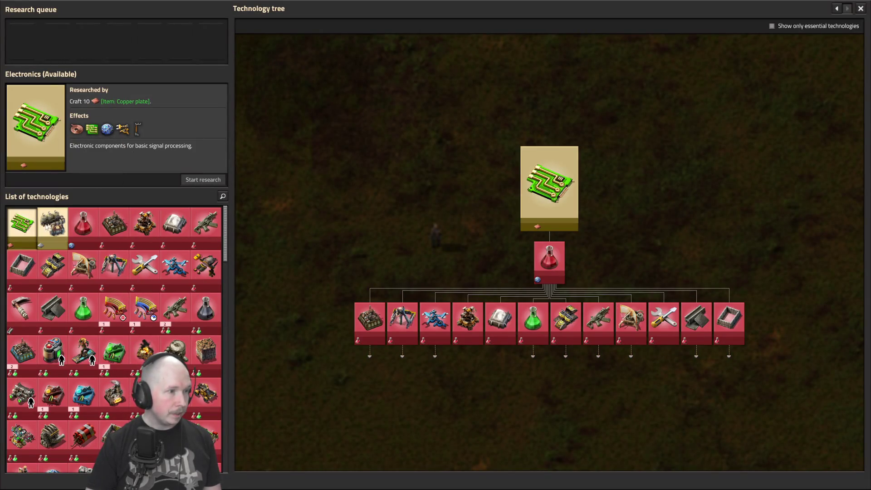
Step: Compare Electronics (10 copper plates) with Steam power (50 iron plates), then close the tree
left_click(47, 227)
left_click(22, 226)
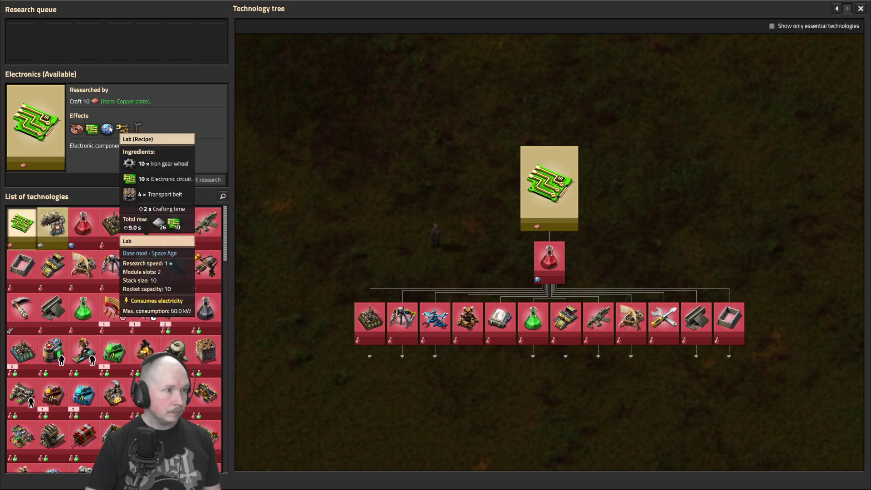
left_click(52, 224)
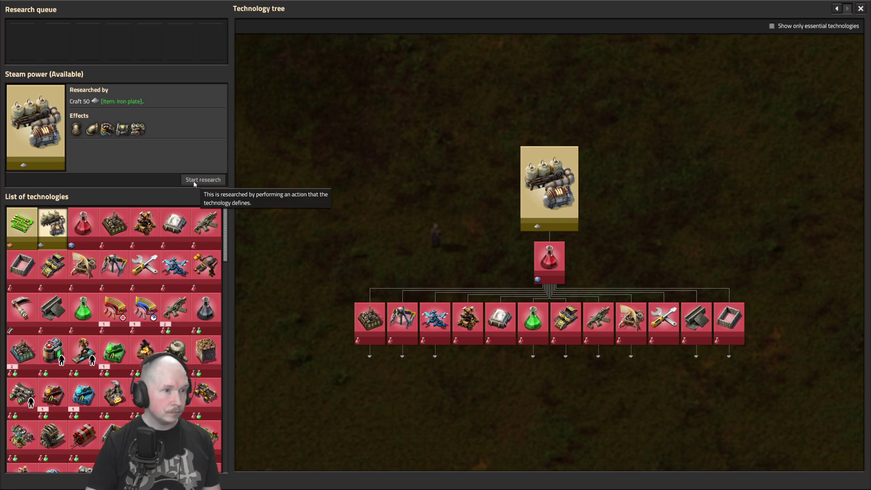
left_click(103, 103)
key("Escape")
key("Escape")
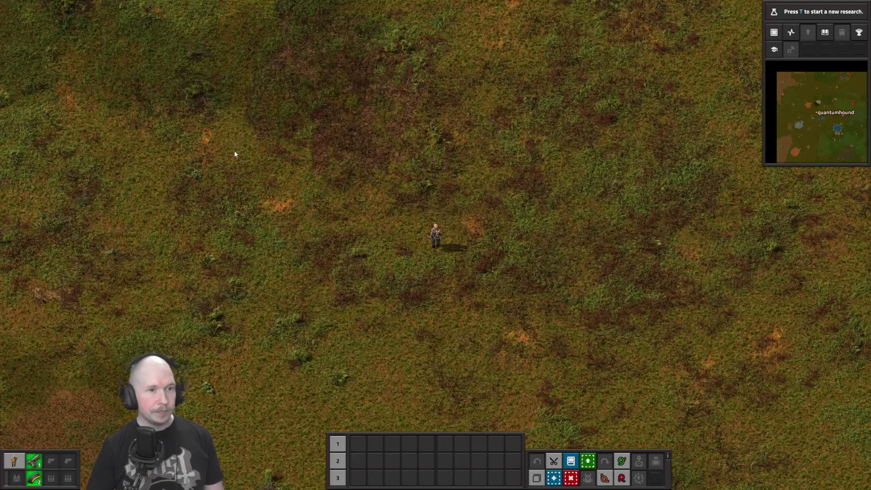
Step: Walk north and view the inventory holding the burner mining drill and iron plates
key("w")
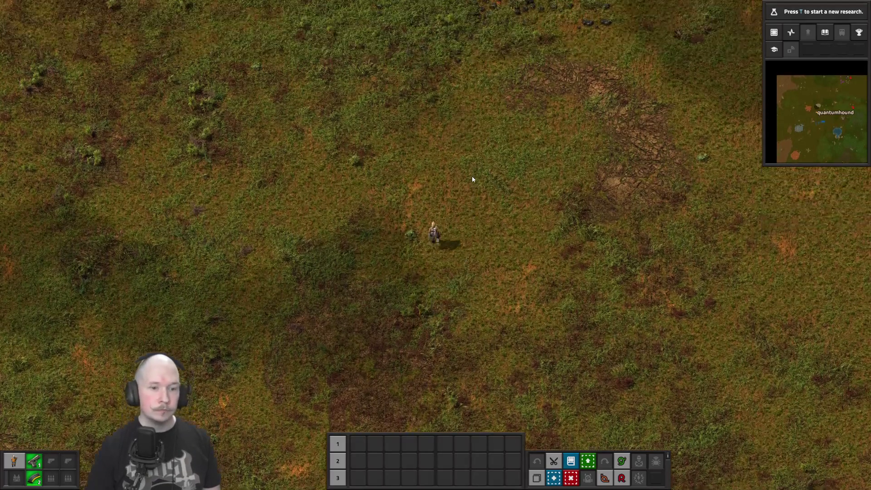
key("m")
key("m")
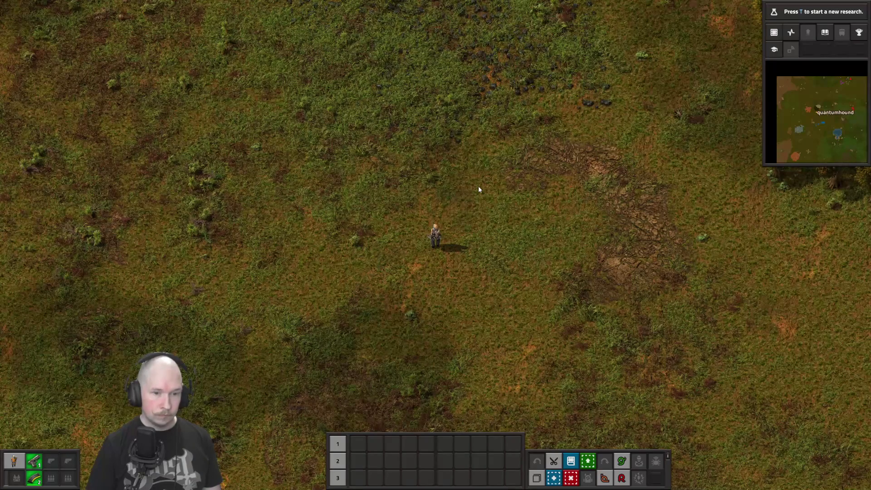
key("e")
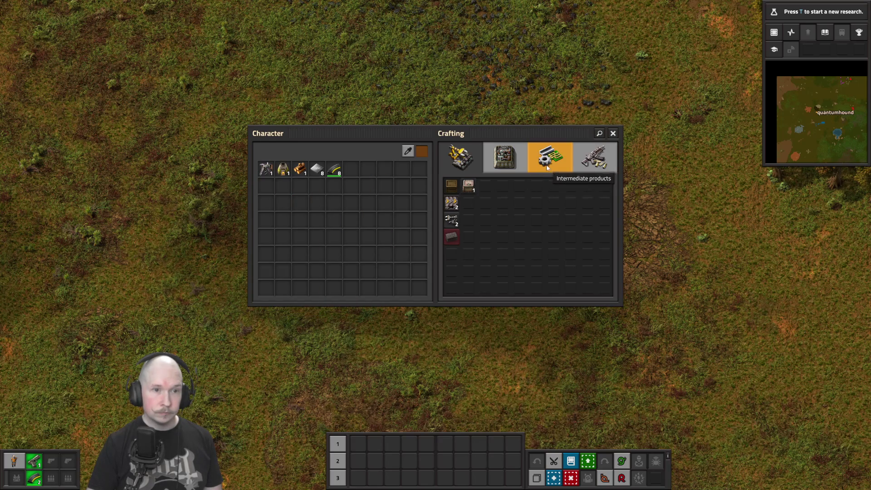
Step: Browse the drill, furnace and logistics recipes and craft a burner inserter
left_click(474, 167)
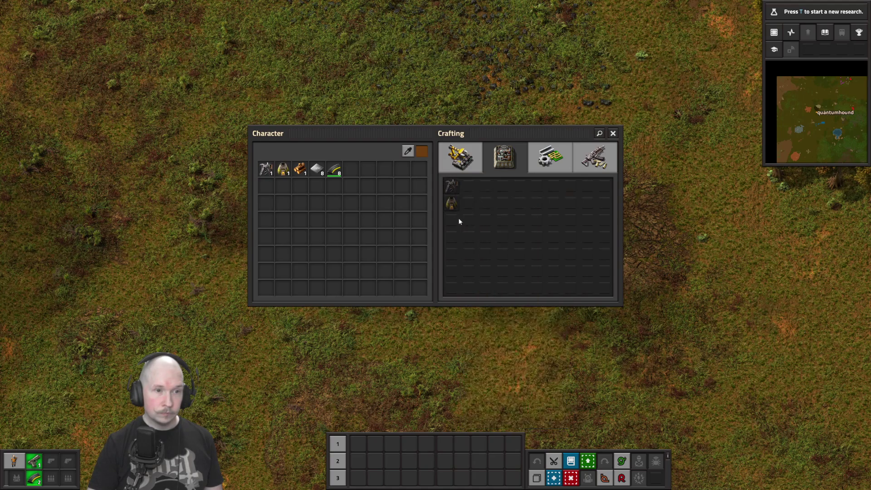
left_click(470, 162)
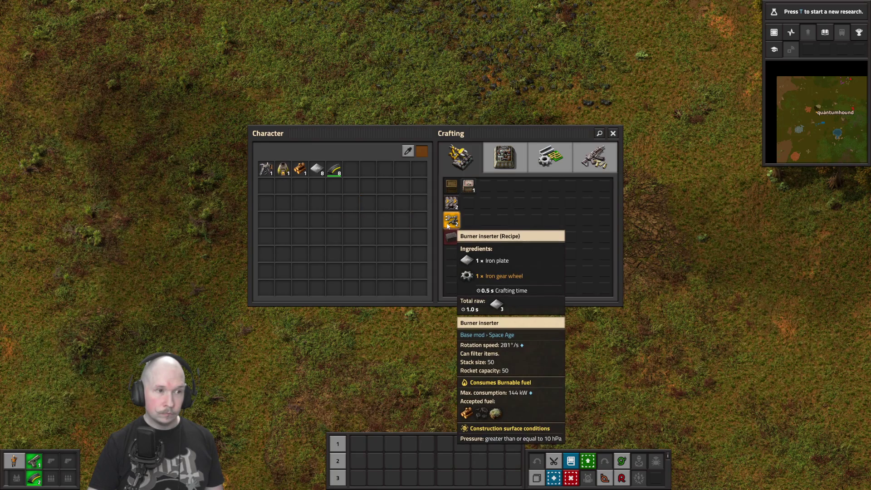
left_click(514, 173)
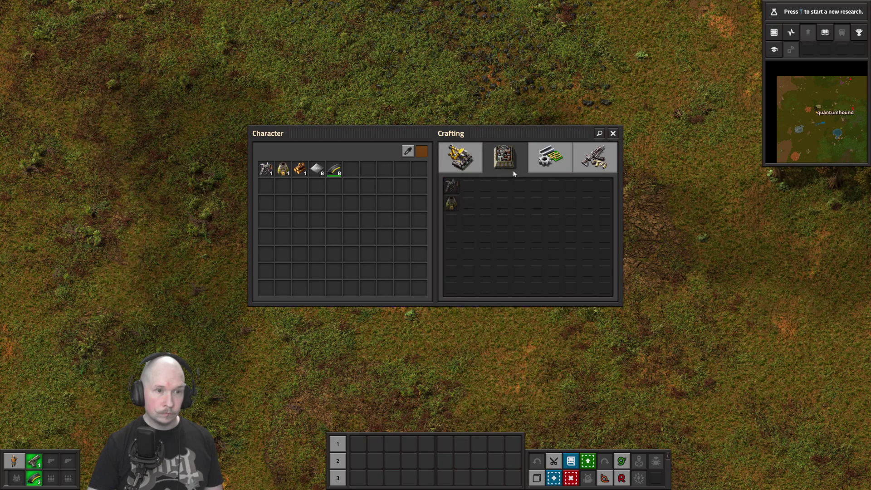
left_click(460, 156)
left_click(457, 220)
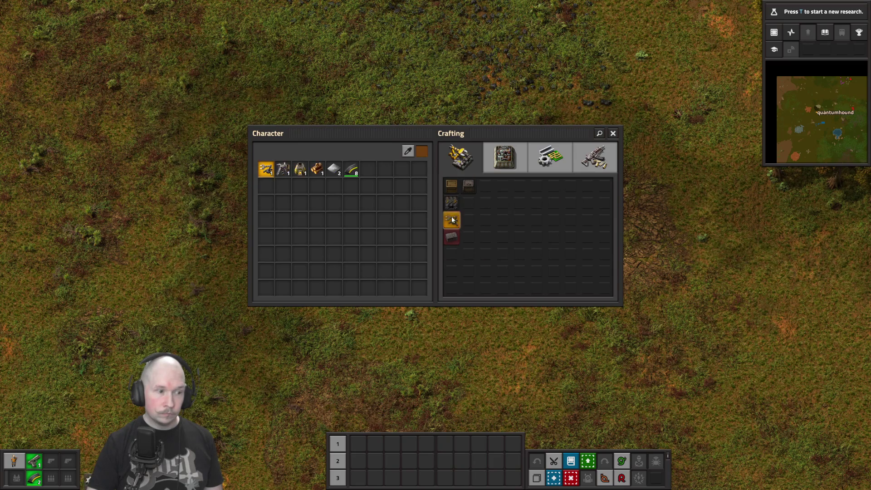
key("e")
key("w")
key("e")
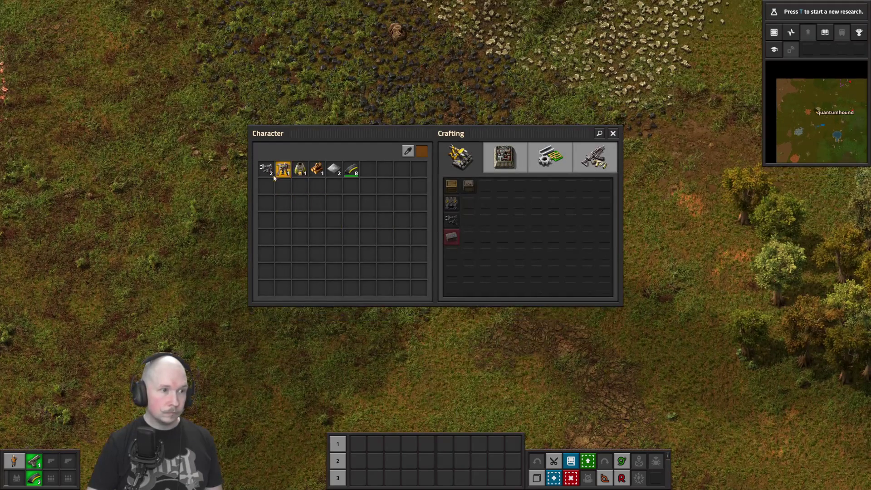
Step: Assign the burner inserter, burner mining drill and stone furnace to quickbar row 3
left_click(266, 169)
left_click(358, 477)
left_click(266, 169)
left_click(283, 170)
left_click(375, 478)
key("q")
left_click(300, 169)
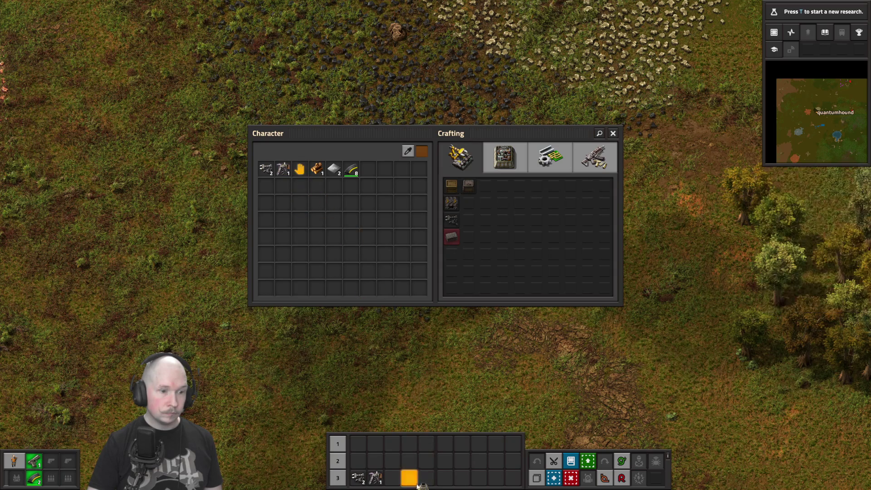
left_click(408, 478)
key("e")
key("w")
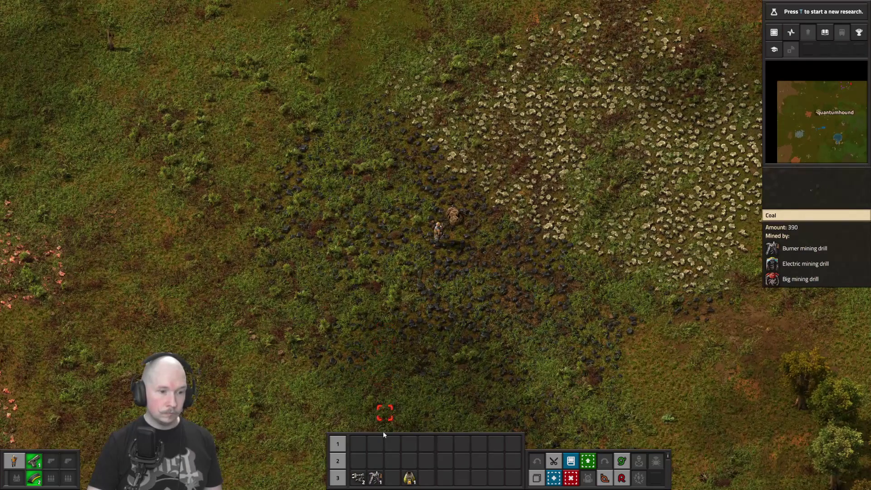
Step: Take the burner mining drill in hand from quickbar slot 2 and line up with the coal
left_click(358, 478)
key("a")
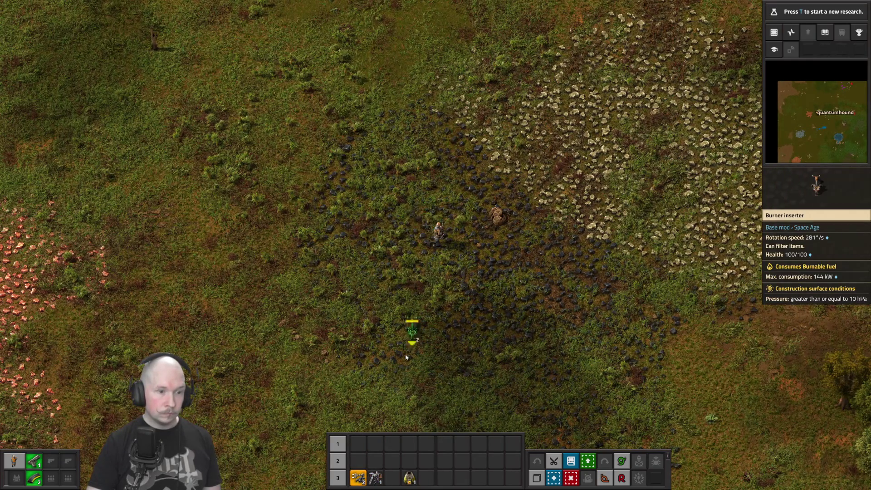
left_click(375, 477)
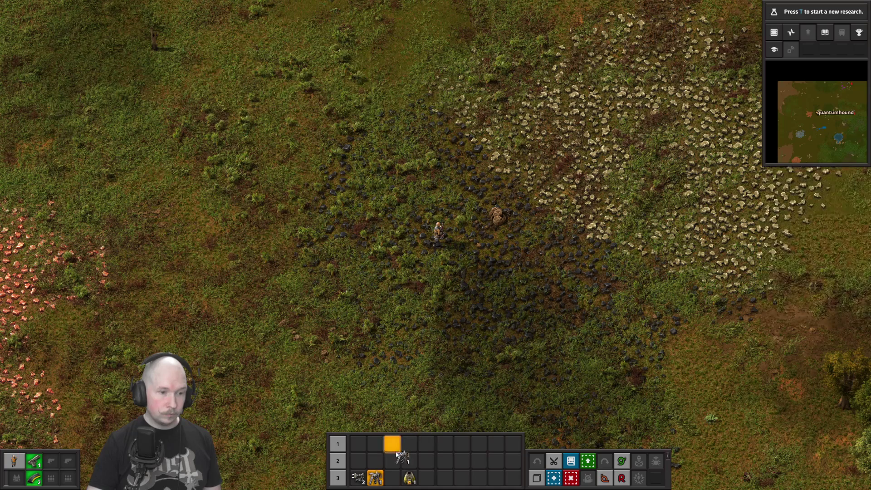
key("e")
left_click(283, 169)
key("e")
key("2")
key("d")
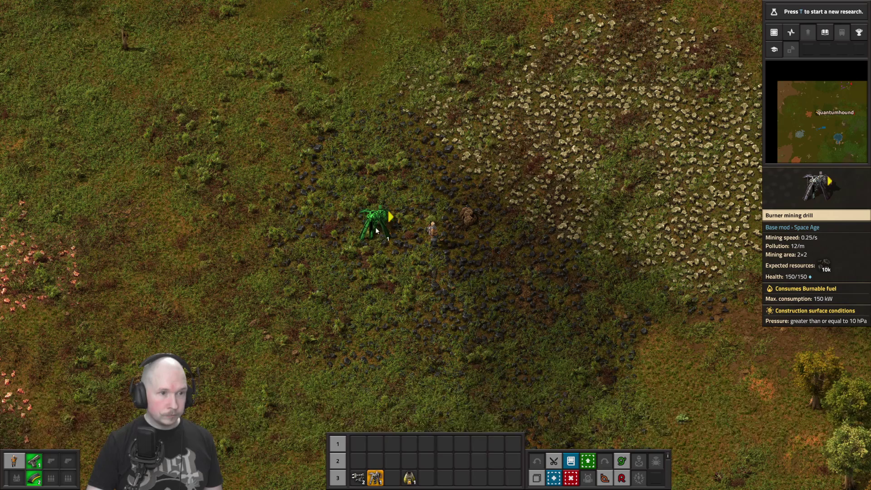
Step: Place the burner drill on coal, fuel it with hand-mined coal, and show logistics recipes
left_click(376, 229)
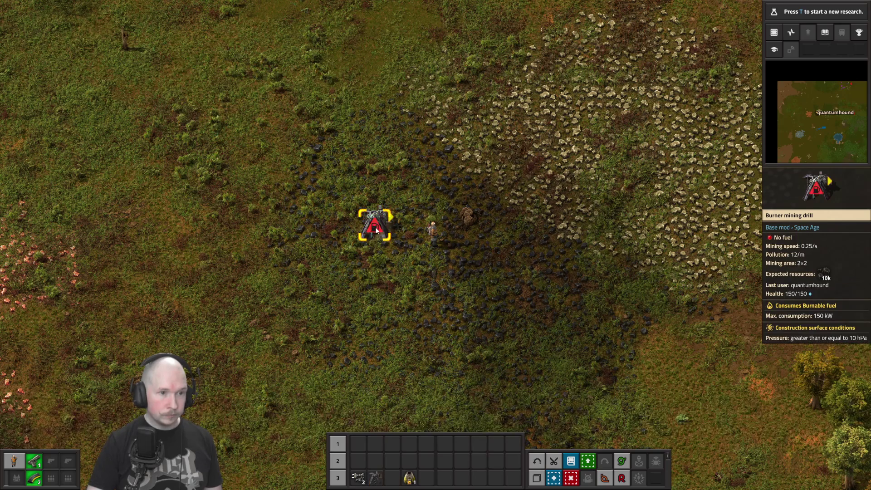
right_click(420, 257)
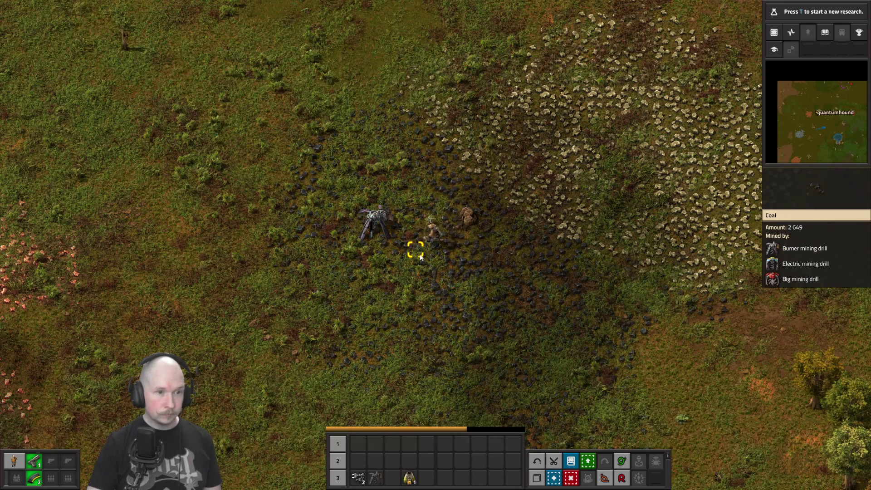
left_click(384, 224)
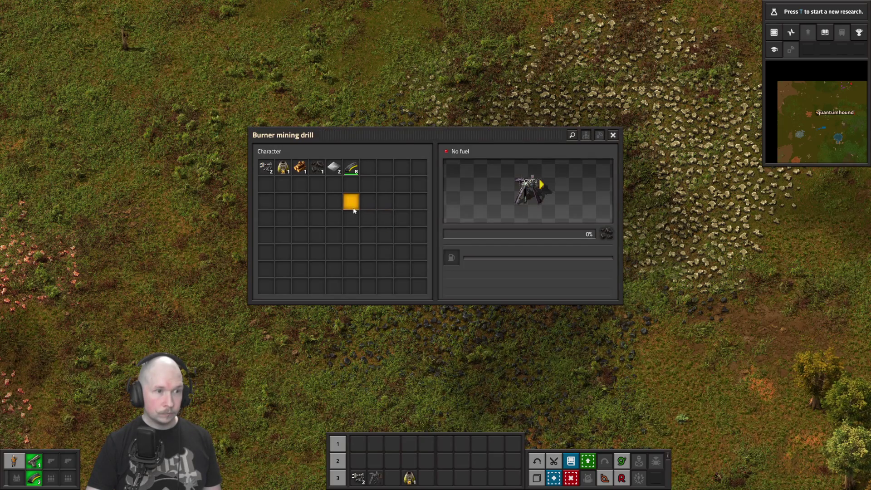
left_click(334, 168)
left_click(452, 258)
key("e")
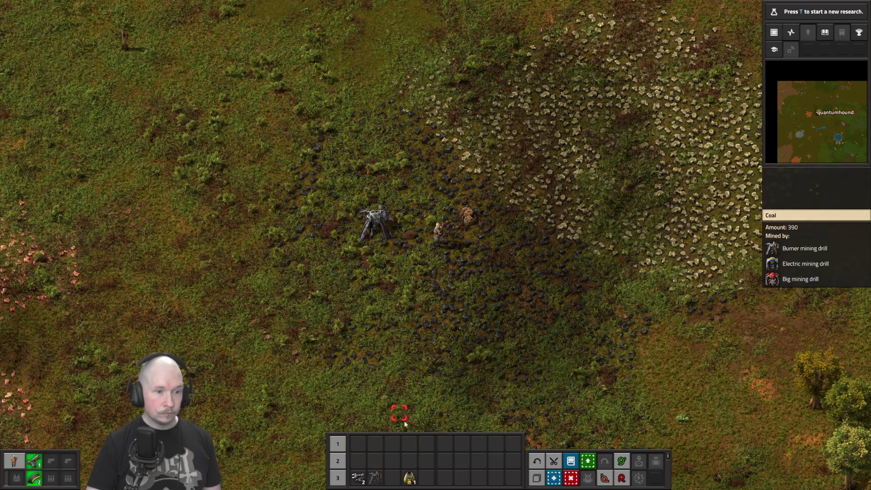
key("e")
left_click(474, 167)
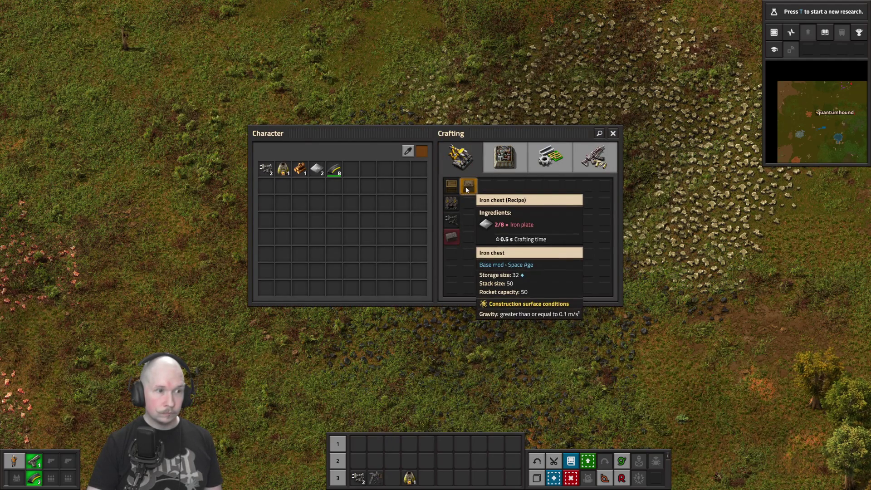
Step: Place the stone furnace right next to the coal burner drill
left_click(282, 169)
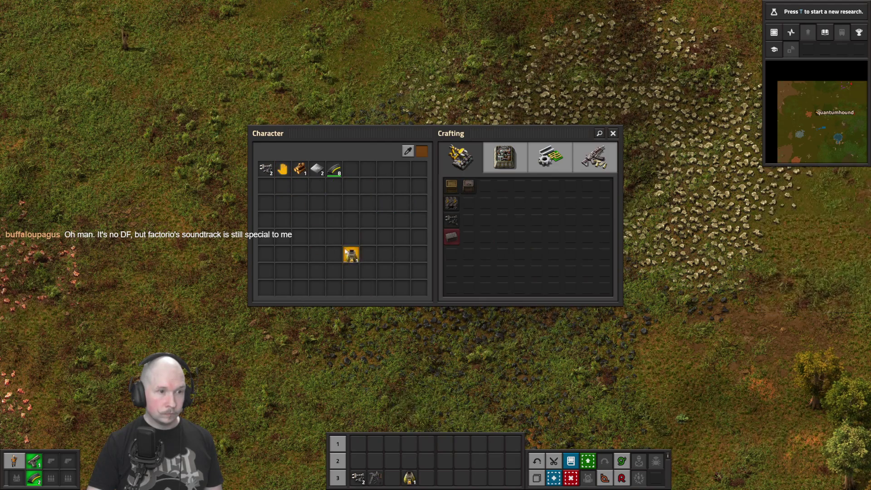
key("e")
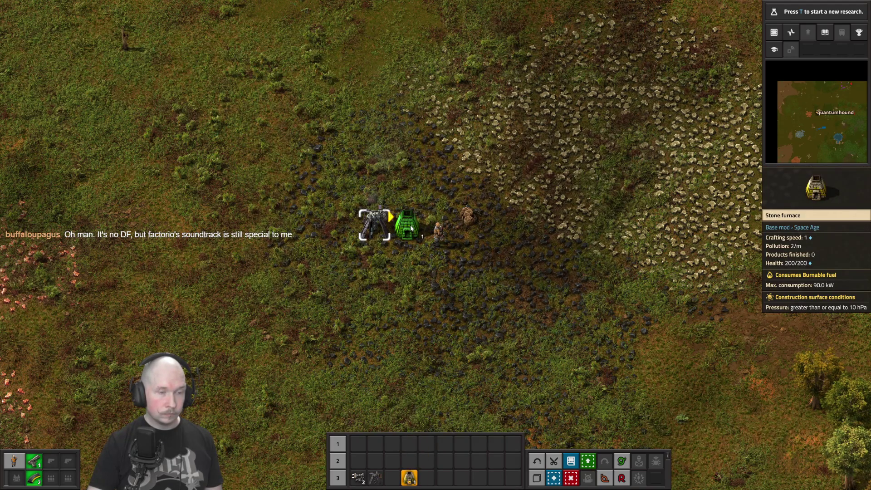
left_click(427, 221)
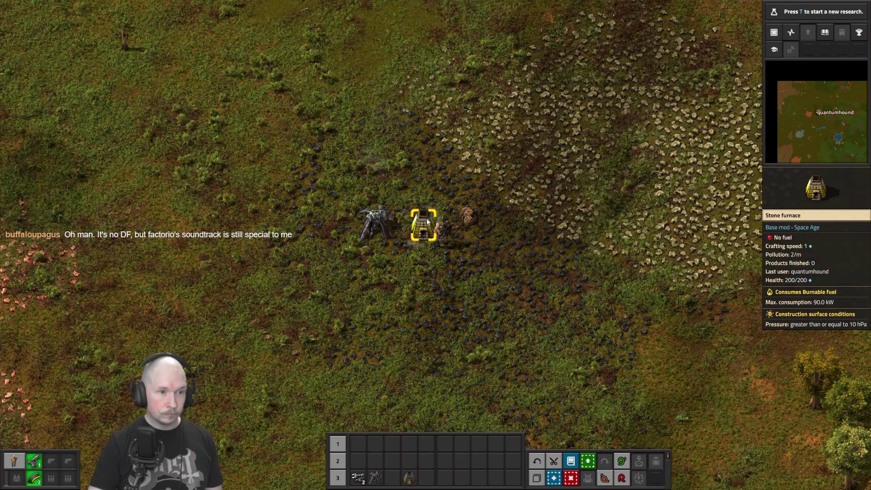
right_click(422, 248)
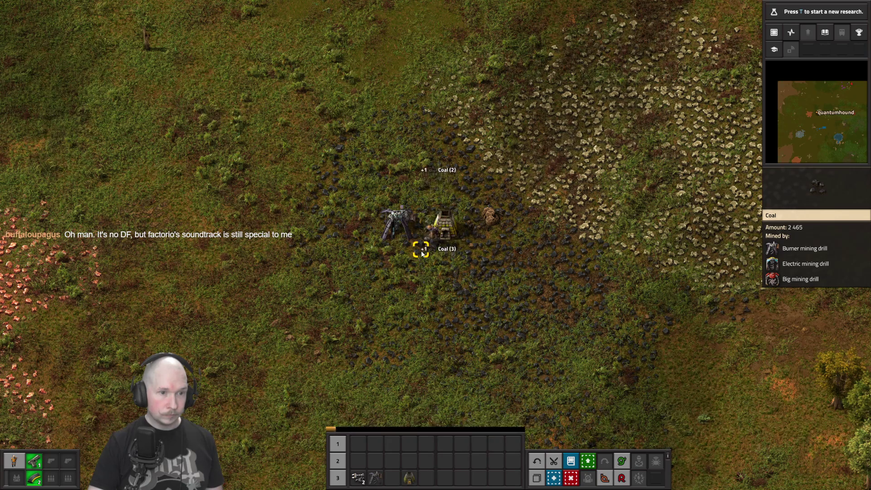
right_click(444, 224)
key("4")
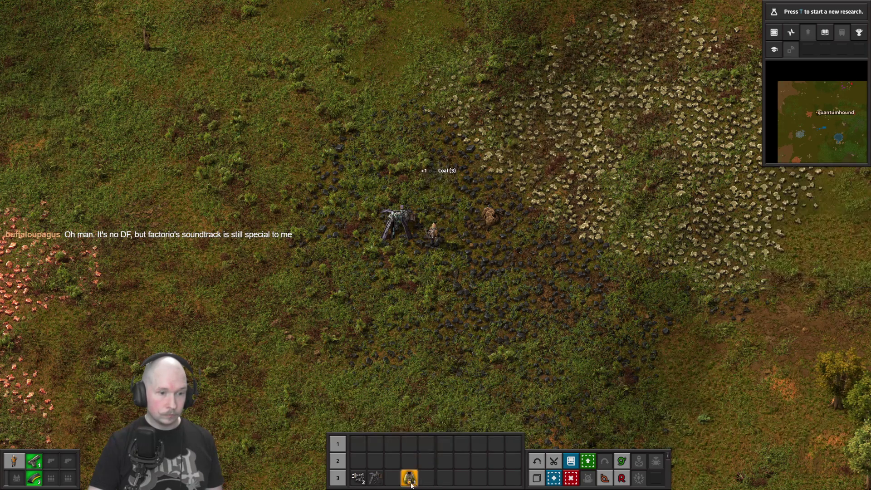
left_click(432, 222)
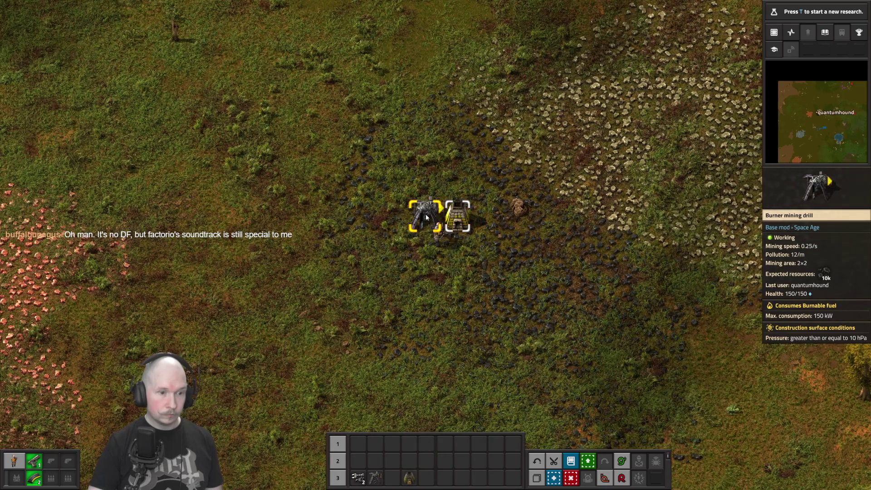
Step: Add more coal from the inventory to the drill's fuel slot
left_click(427, 218)
left_click(299, 167)
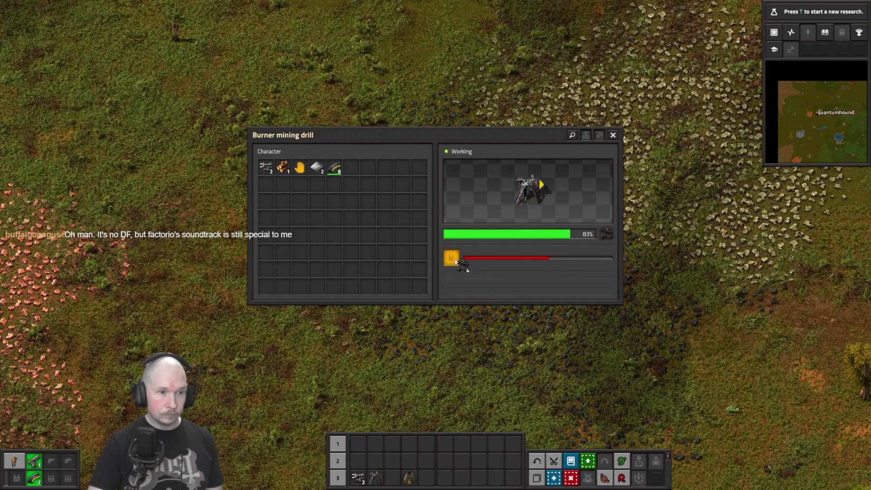
left_click(451, 259)
Step: Walk south-west from the coal drill to the iron ore field and start hand-mining it
key("e")
key("s")
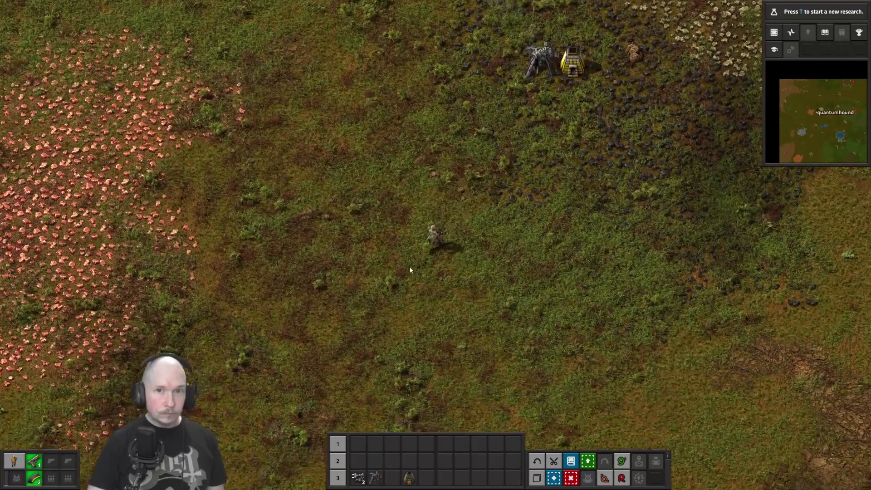
key("s")
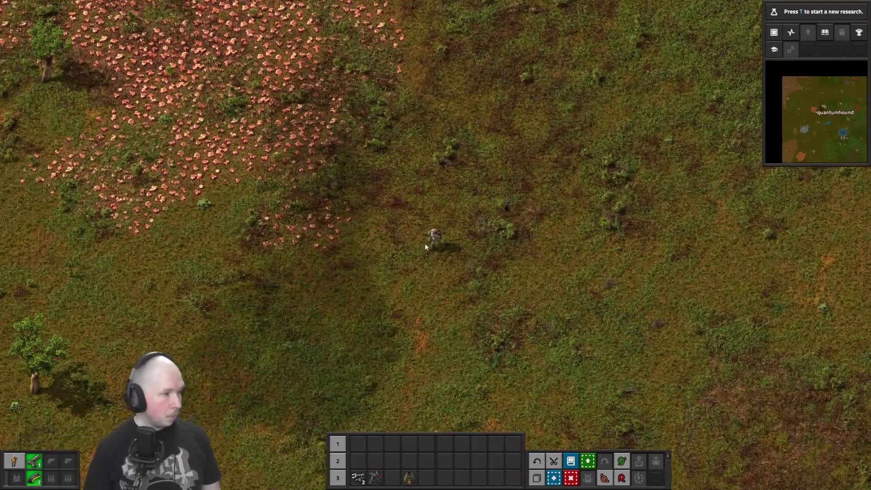
key("s")
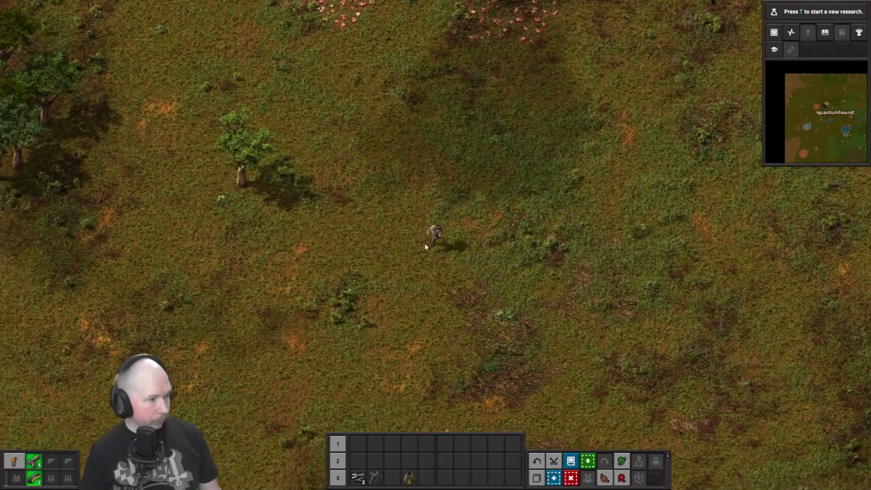
key("s")
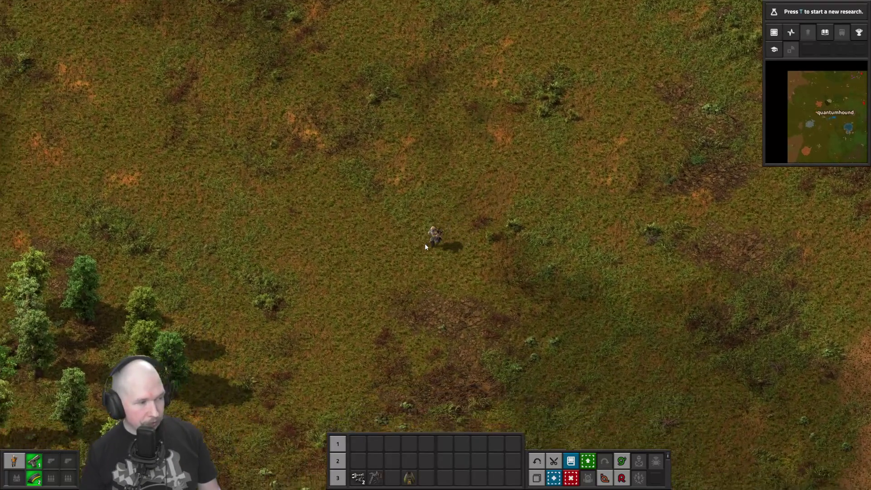
key("s")
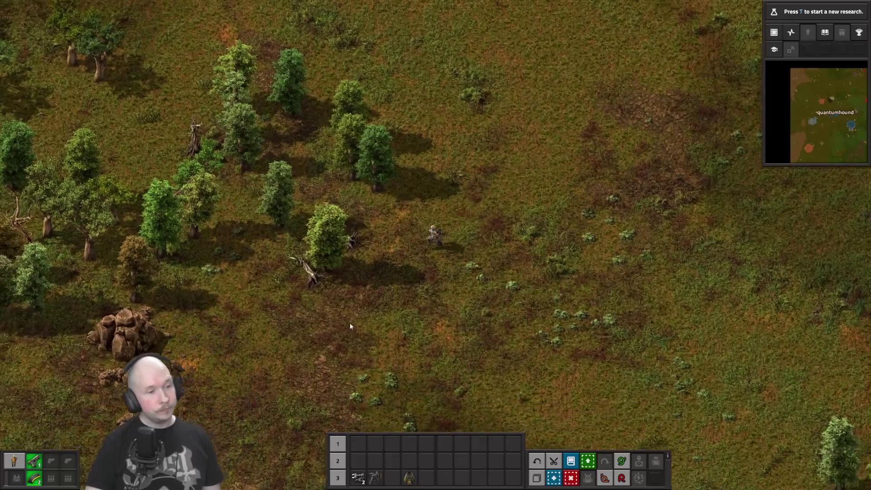
key("s")
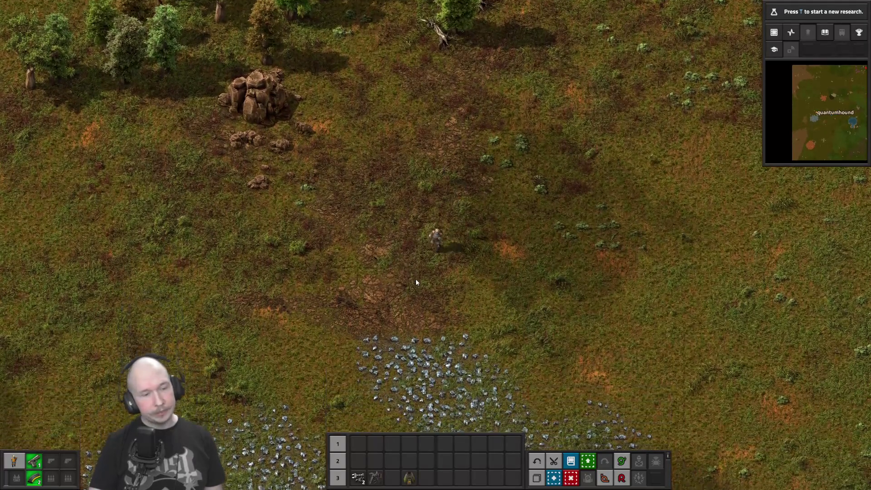
key("s")
right_click(444, 261)
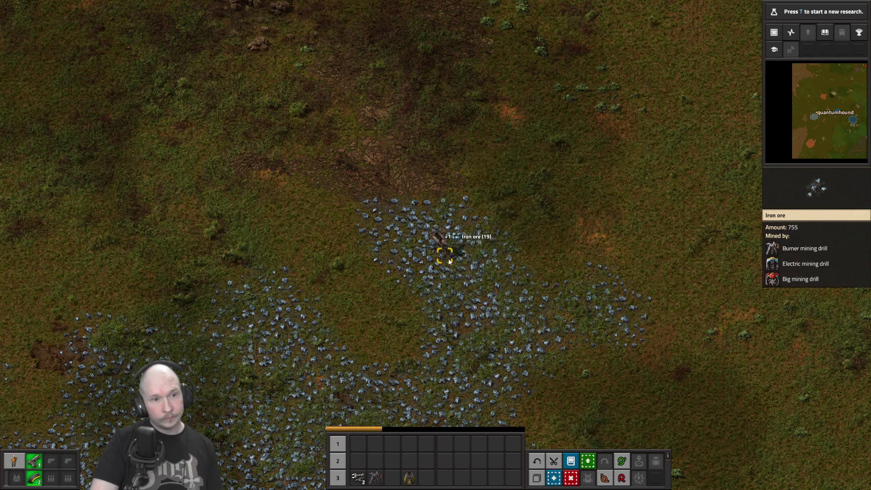
Step: Stop hand-mining at 20 iron ore and step up-right off the patch
key("w+d")
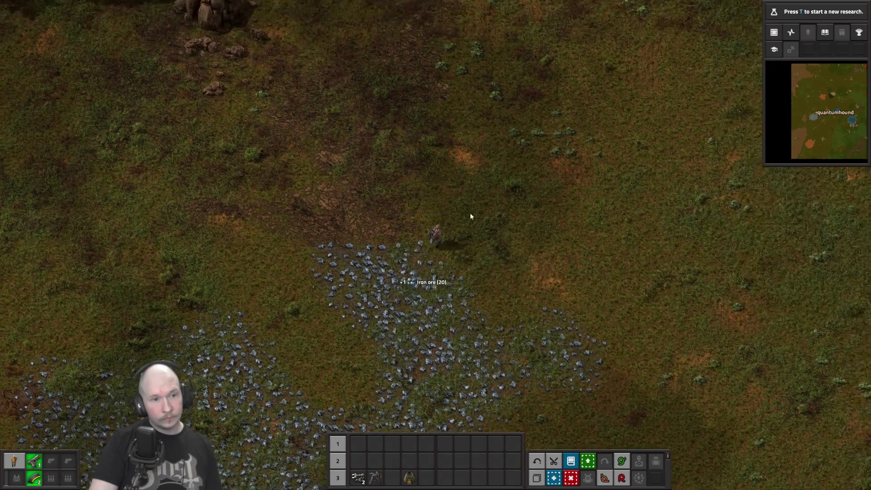
Step: Walk back north-east to the stone furnace and take the iron plates from its output
key("w+d")
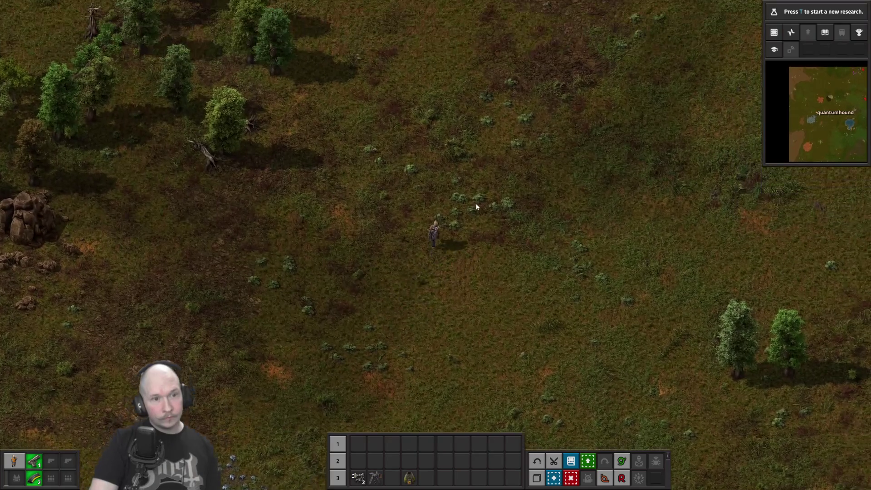
scroll(476, 201, "down", 5)
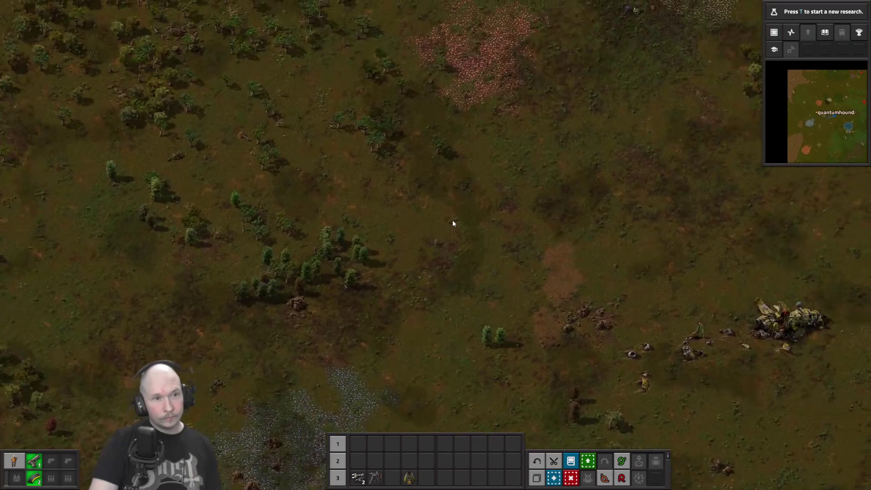
key("w+d")
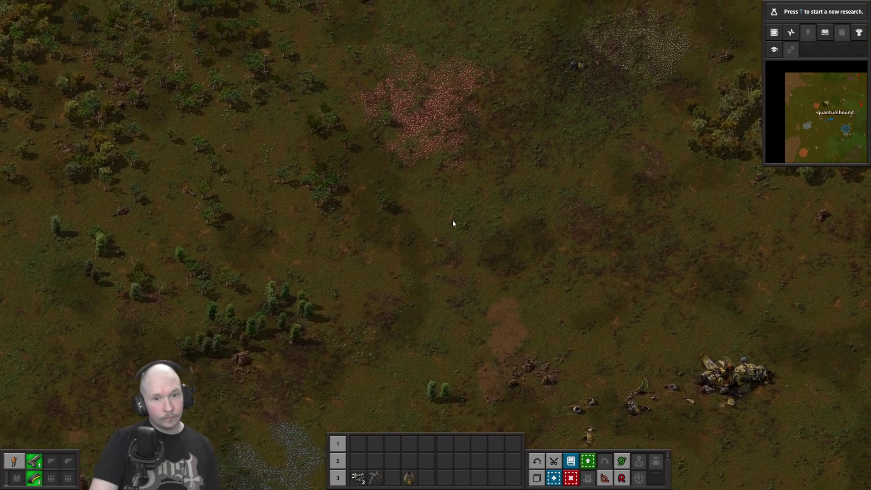
key("w+d")
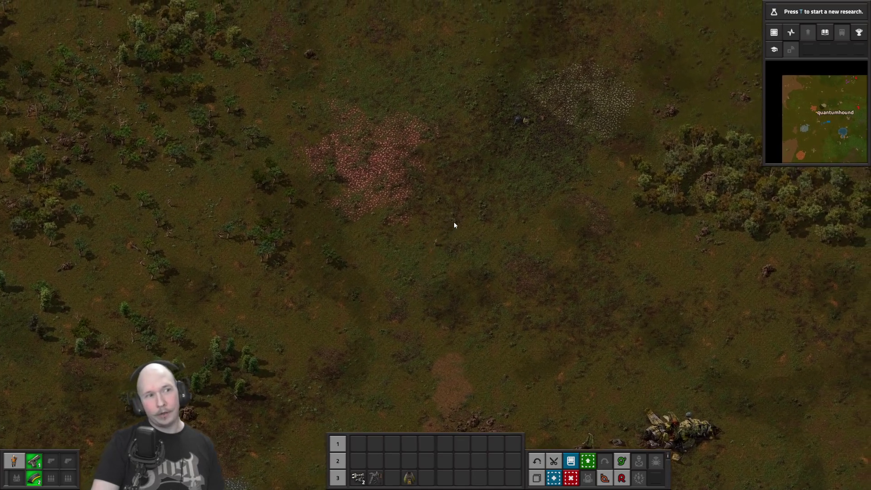
scroll(488, 241, "up", 4)
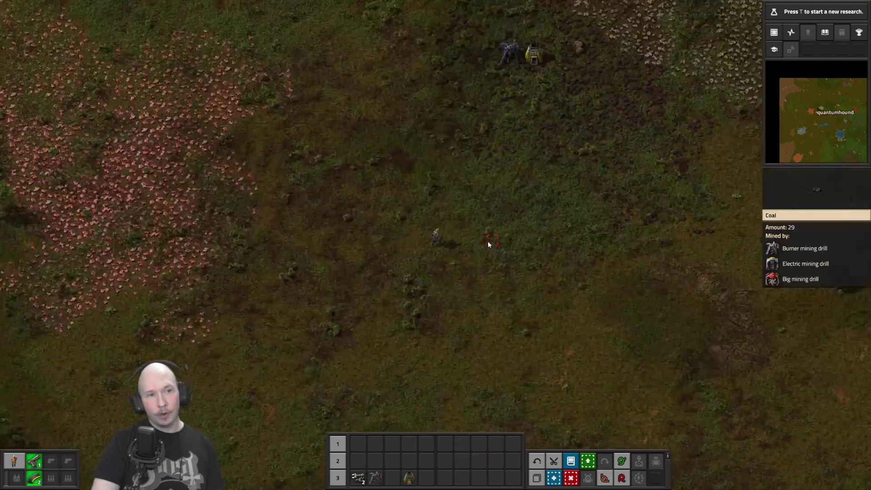
key("w")
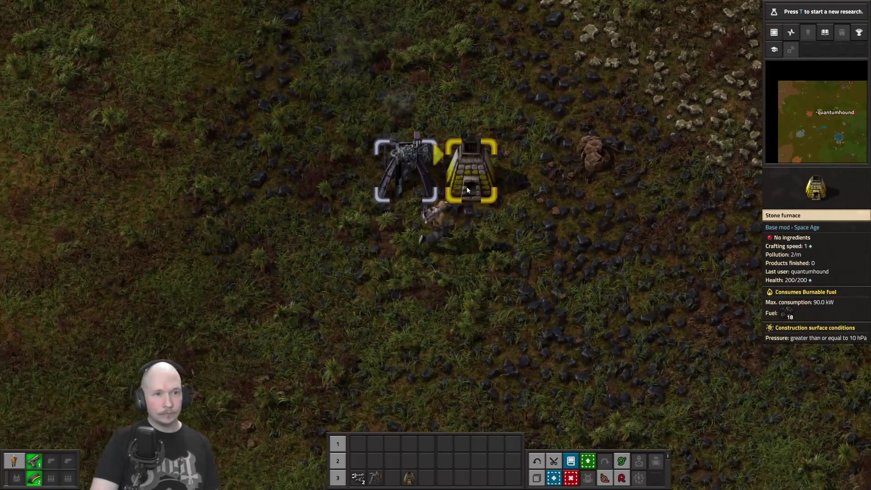
left_click(456, 181)
left_click(300, 168)
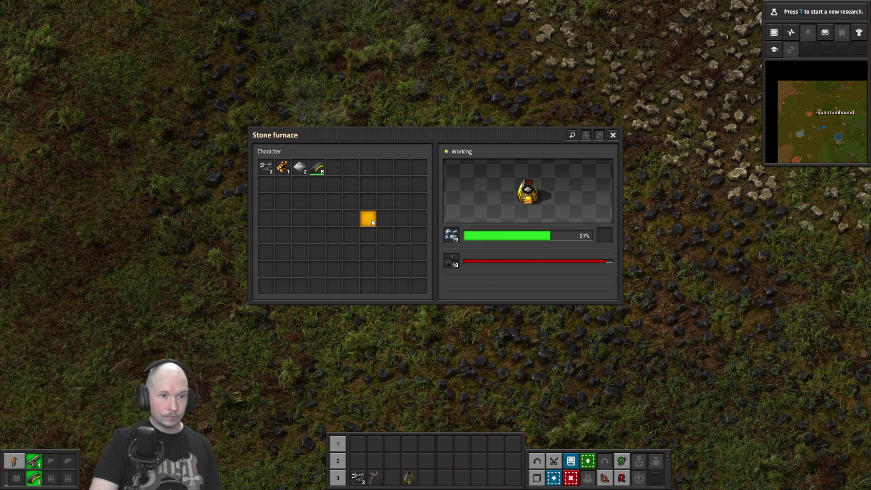
left_click(602, 237)
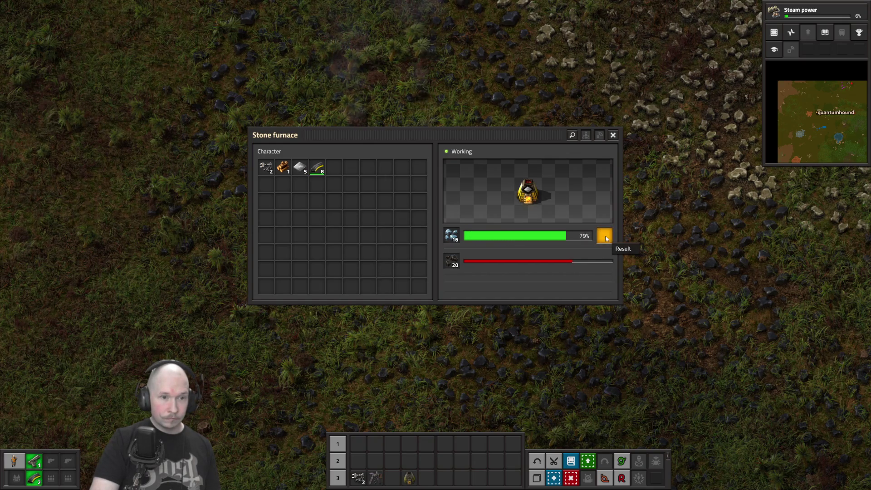
key("e")
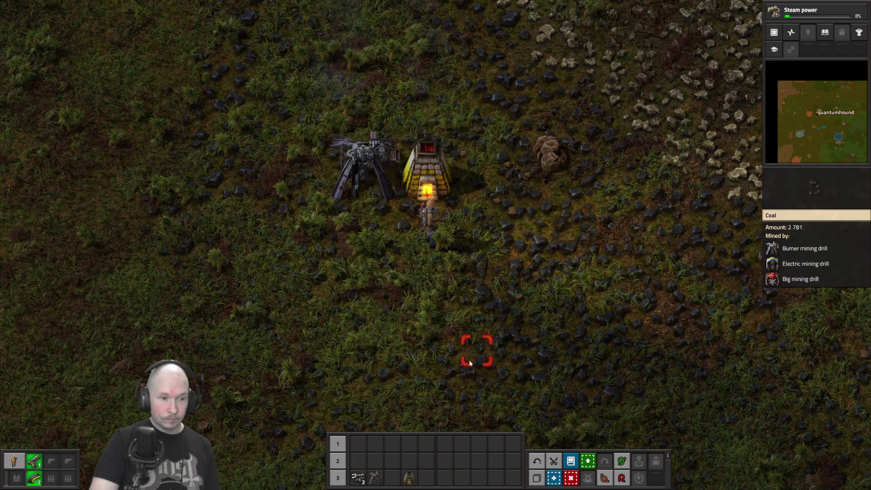
Step: Check the burner mining drill recipe in the drills and furnaces crafting tab
left_click(380, 478)
key("e")
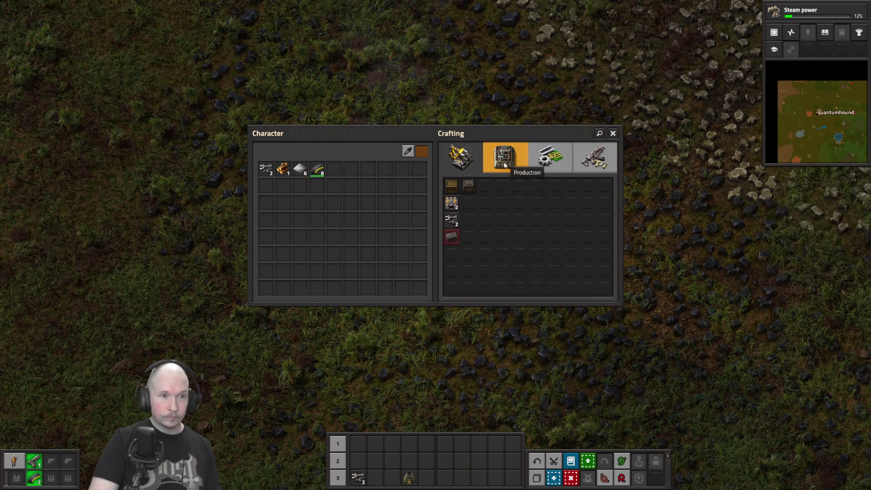
left_click(504, 159)
mouse_move(453, 191)
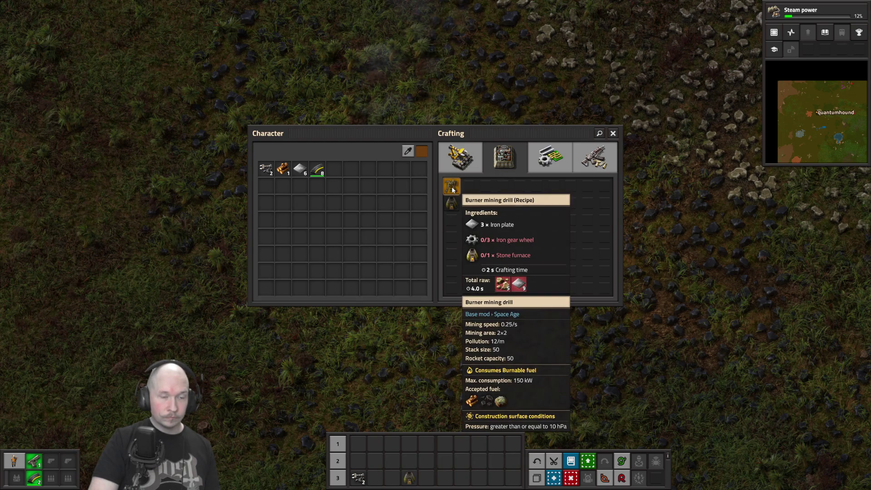
key("e")
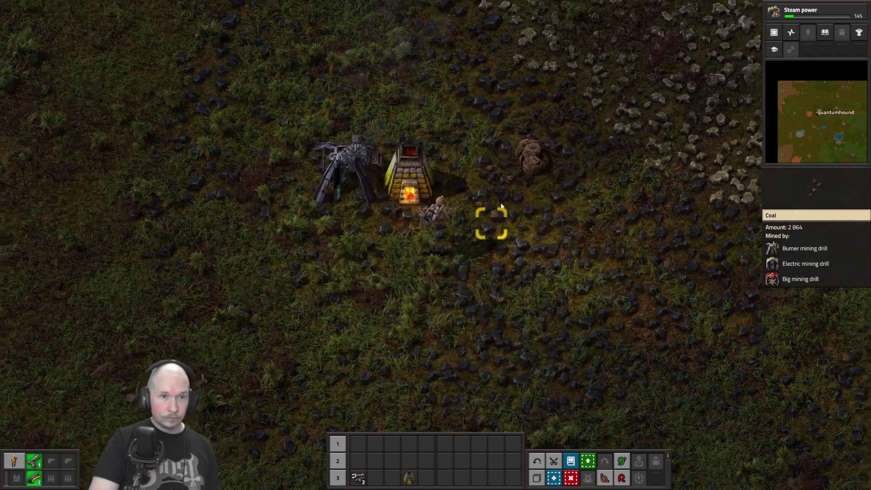
Step: Hand-mine six stone from nearby rocks and queue a stone furnace (5 stone)
key("w+d")
right_click(475, 217)
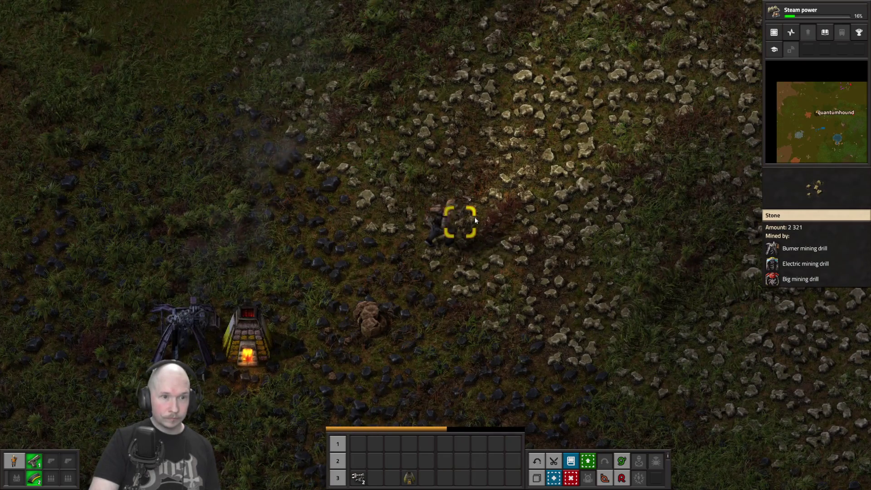
key("s+a")
right_click(415, 263)
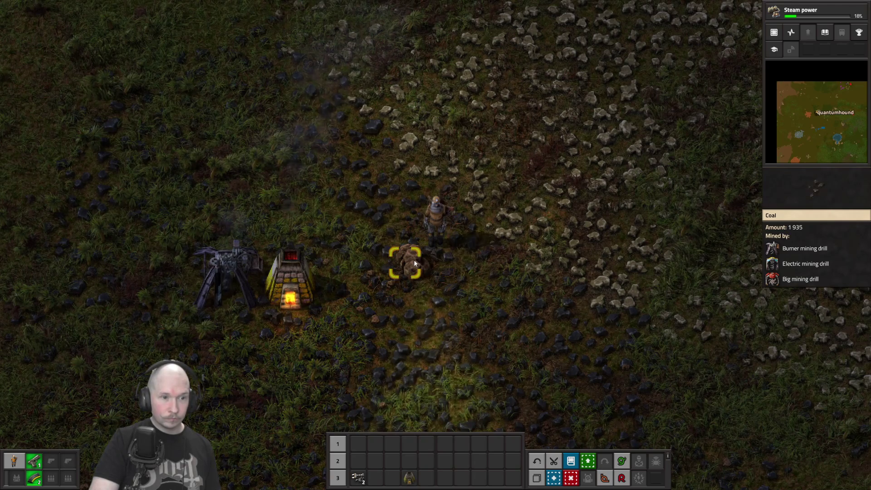
key("w+d")
right_click(443, 223)
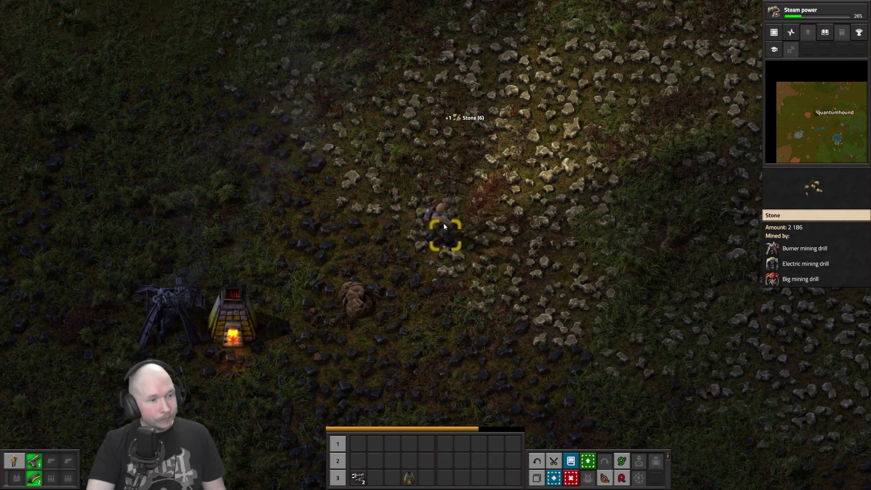
key("e")
left_click(452, 202)
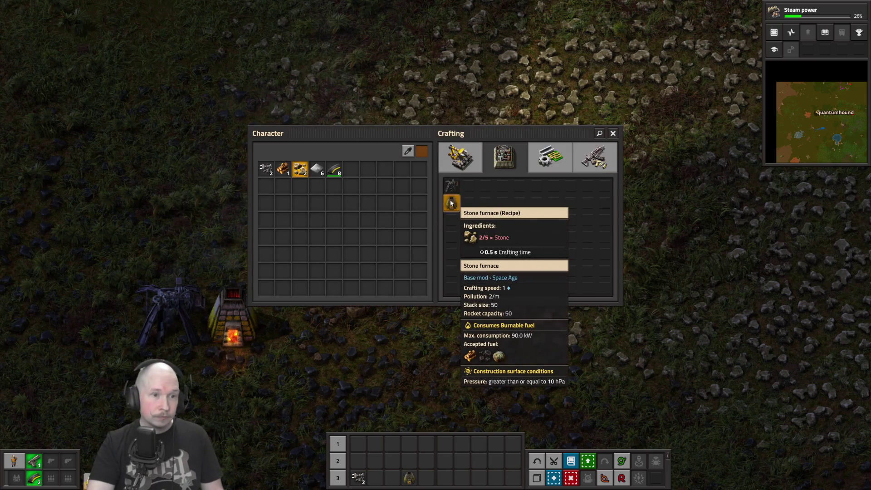
Step: Take the 12 iron plates from the iron furnace and craft two burner mining drills
key("e")
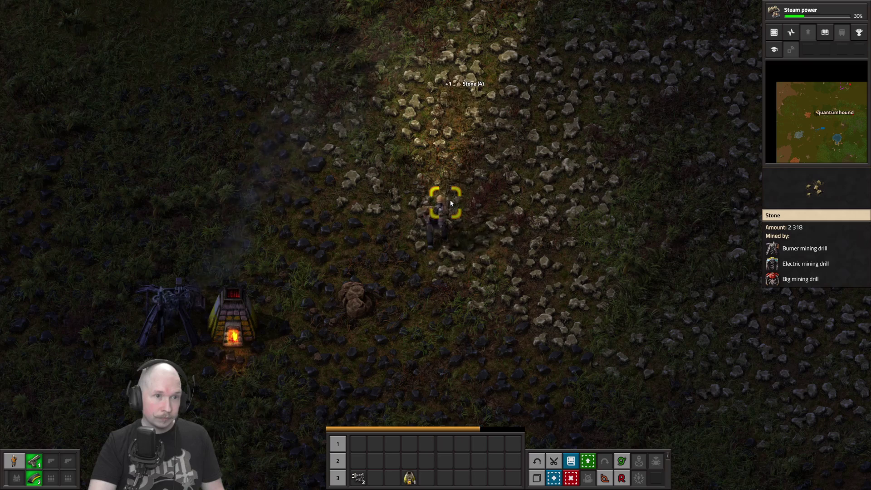
key("e")
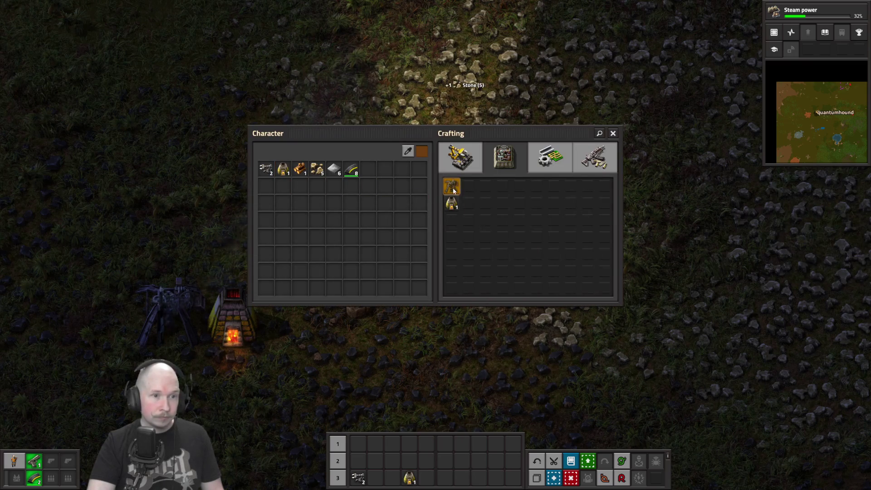
key("e")
key("a")
left_click(403, 245)
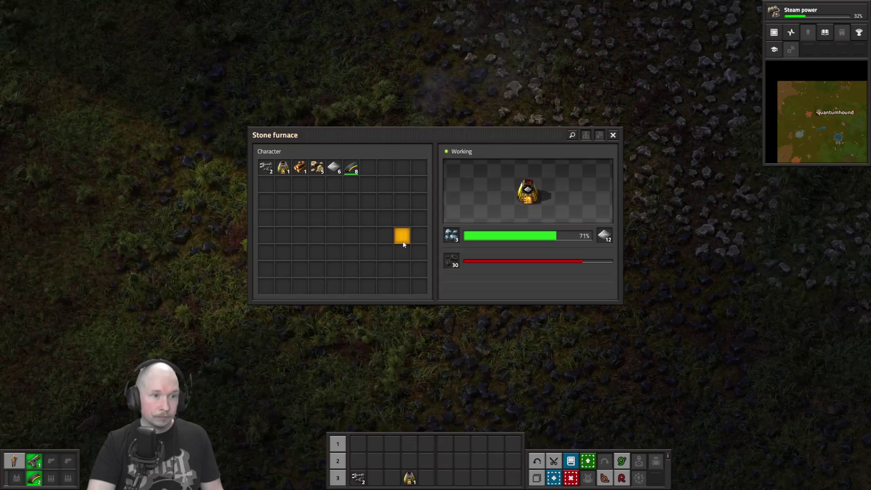
left_click(604, 236, "shift")
key("e")
key("e")
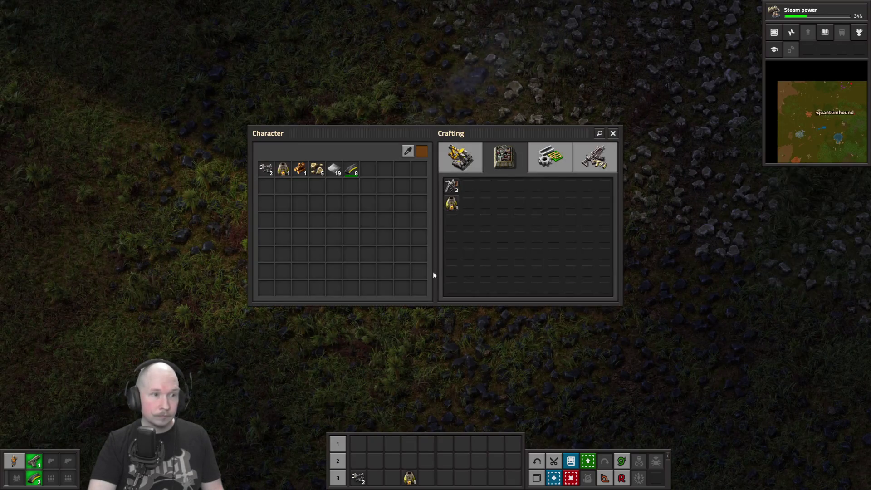
left_click(452, 186, "shift")
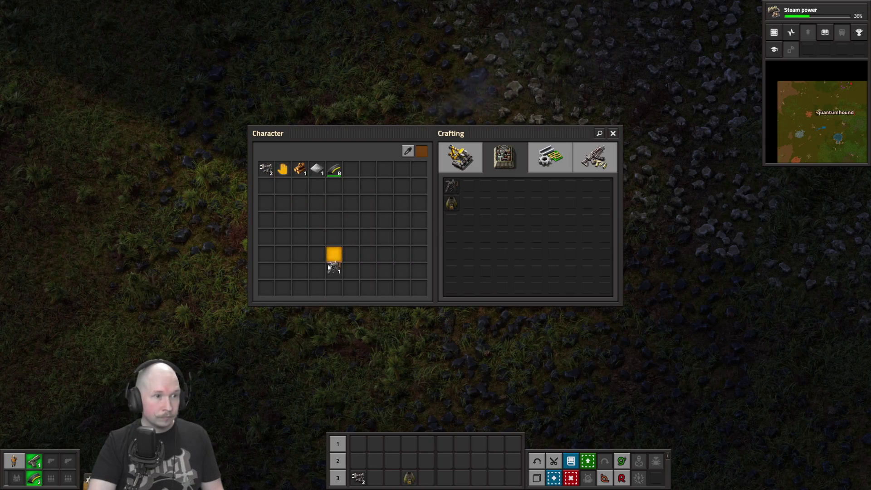
Step: Place two burner mining drills on the coal below the first drill and hand-mine some coal
key("e")
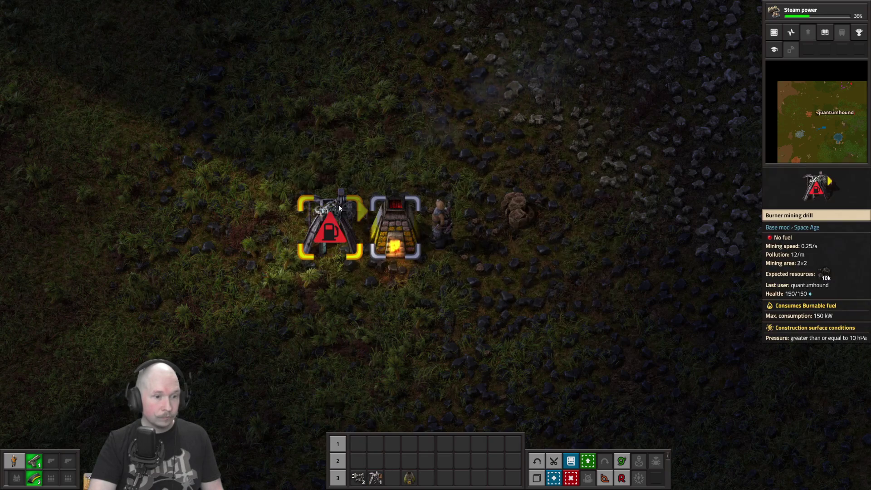
left_click(376, 476)
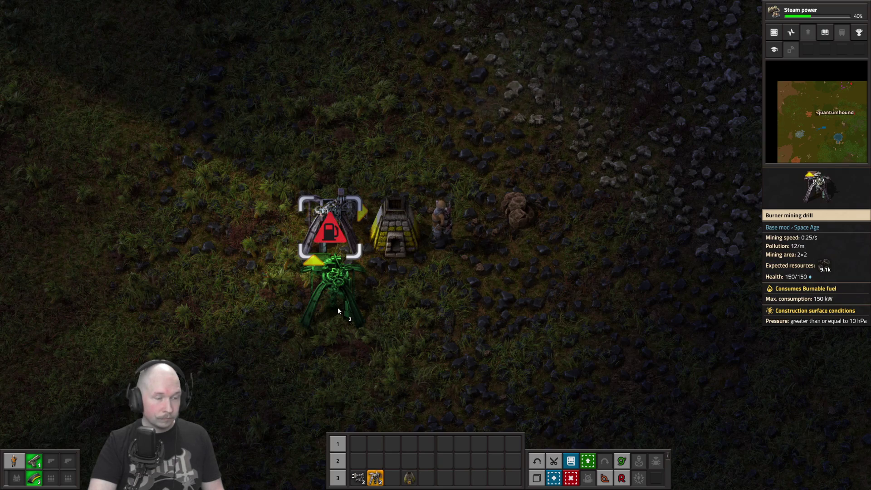
left_click(338, 309)
key("e")
key("e")
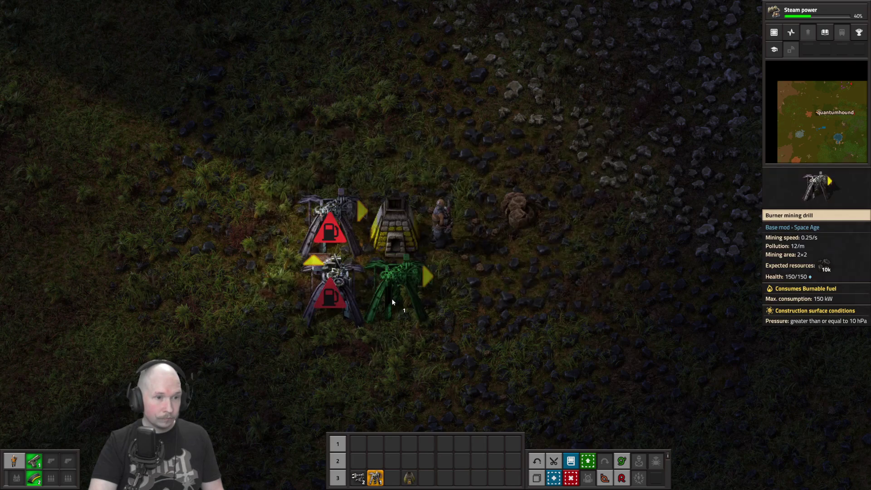
left_click(393, 302)
right_click(444, 305)
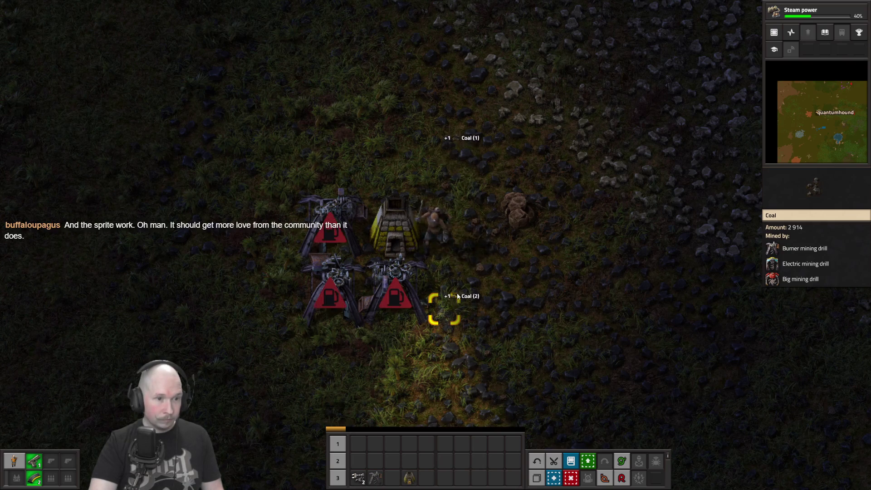
left_click(407, 285)
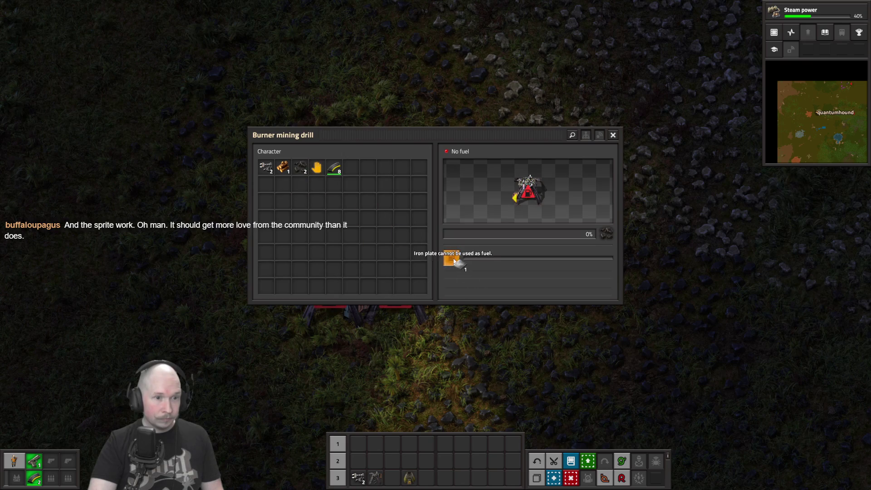
Step: Load the coal stack from the inventory into the new drill's fuel slot
left_click(300, 168)
left_click(451, 255)
key("e")
key("d")
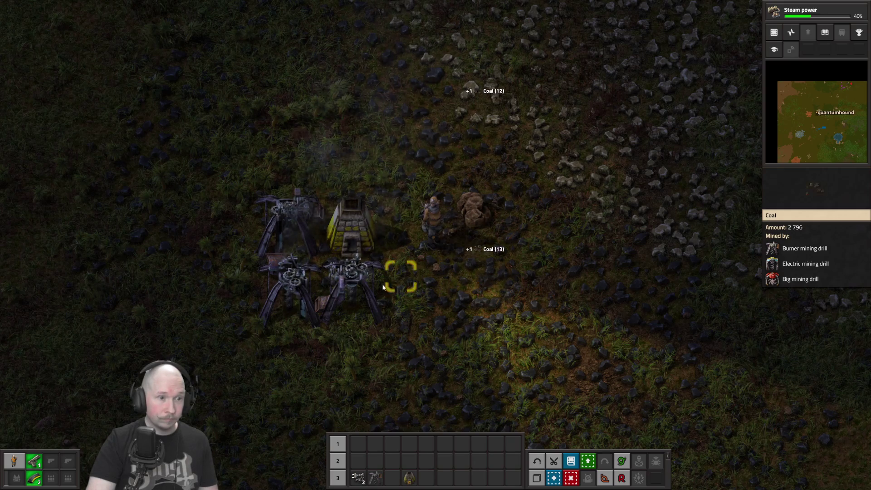
Step: Load coal into the second new drill's fuel slot and walk onto the stone patch
left_click(363, 272)
left_click(451, 257)
key("e")
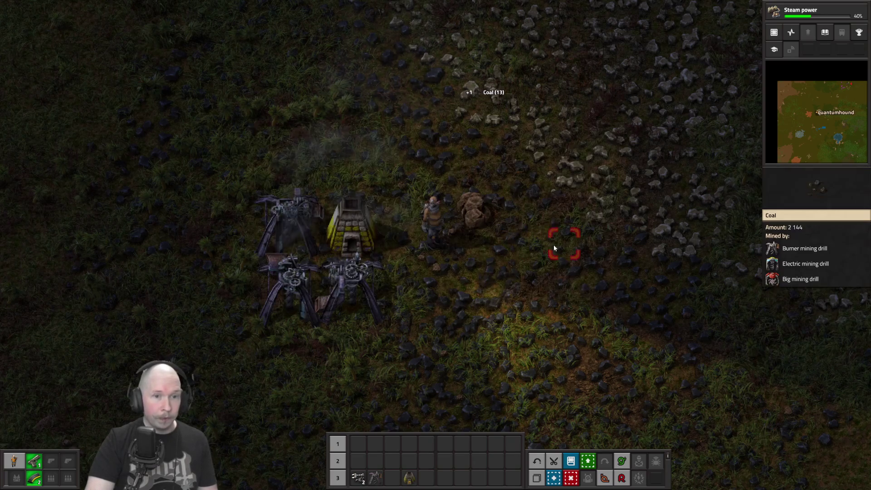
key("w")
key("d")
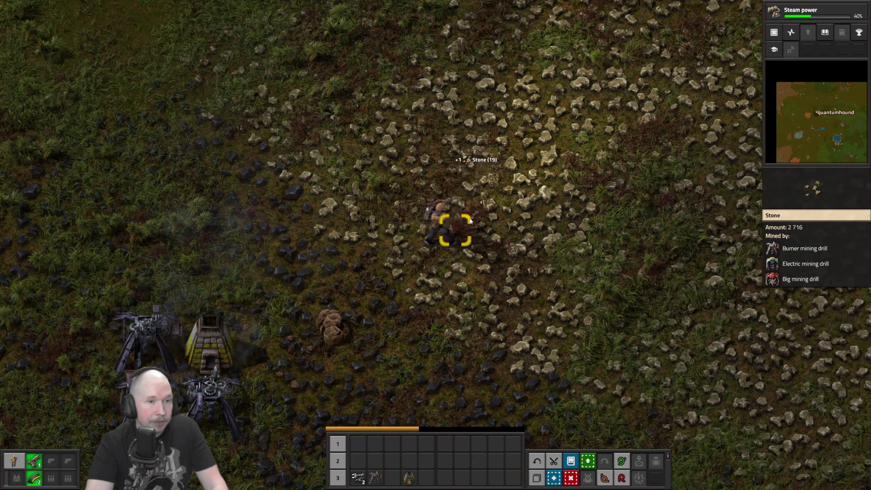
Step: Craft stone furnaces from all the hand-mined stone, glancing at the logistics recipes
key("e")
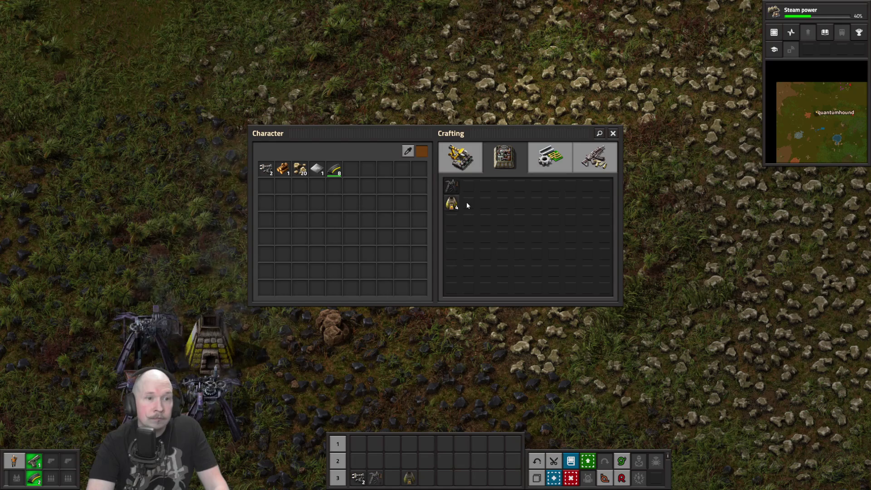
left_click(452, 203, "shift")
left_click(461, 157)
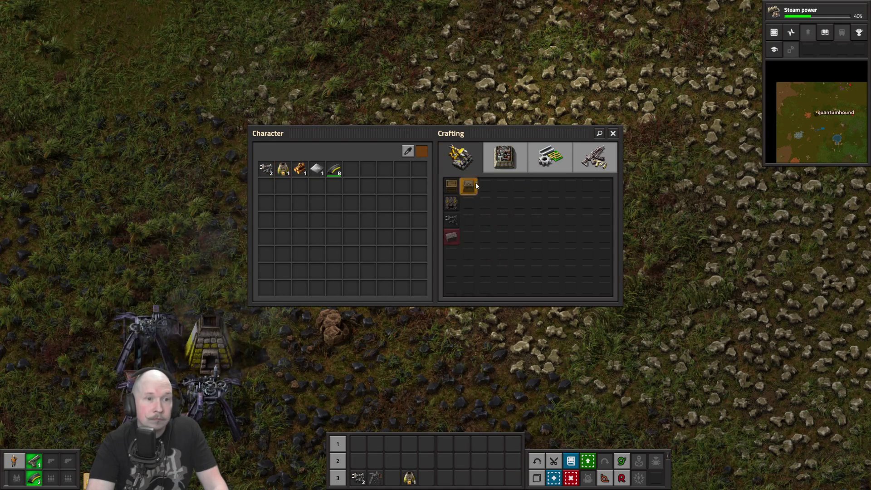
left_click(460, 156)
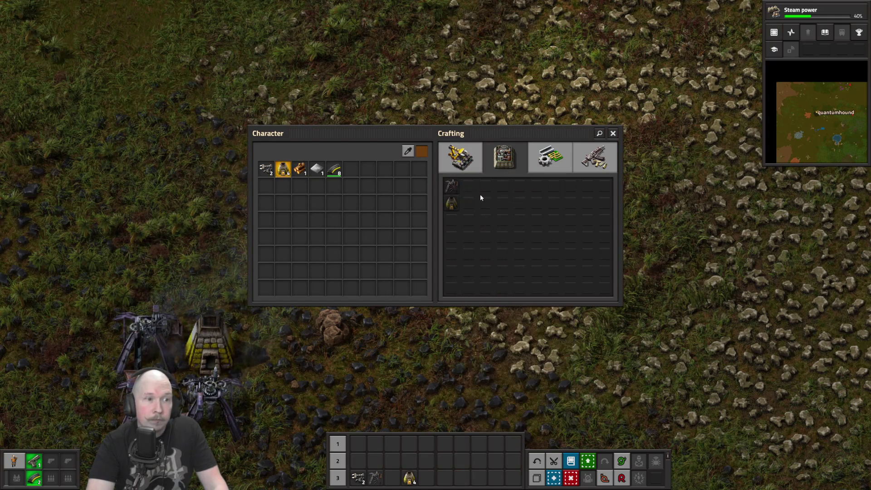
key("e")
Step: Walk back to the furnace, collect its finished plates, and browse the crafting categories
key("s")
key("a")
left_click(604, 236, "shift")
key("e")
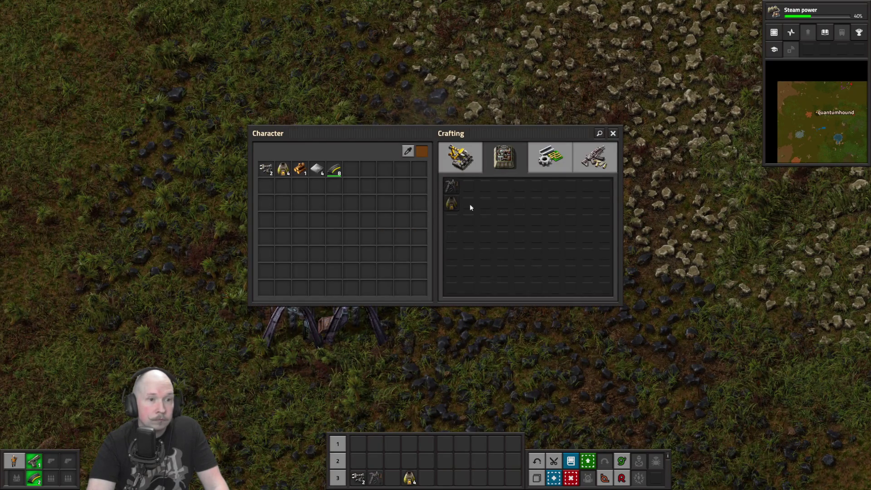
left_click(462, 169)
left_click(499, 167)
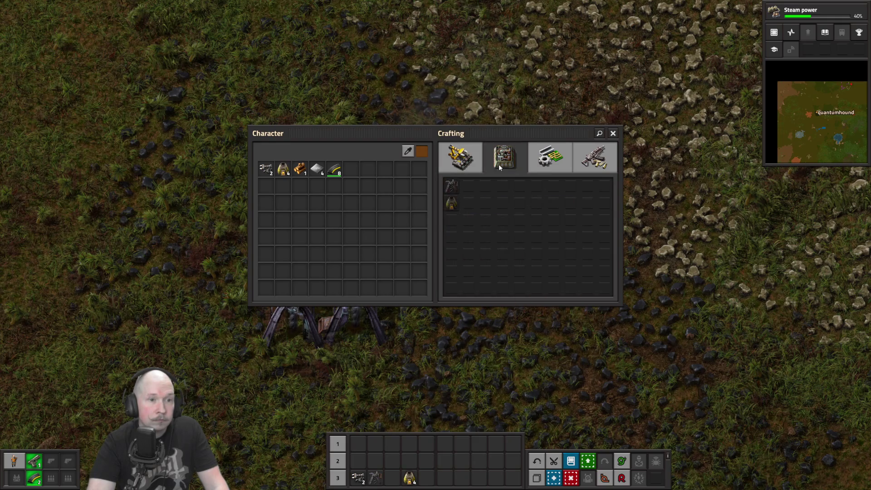
left_click(529, 157)
left_click(460, 156)
Step: Walk south-west past the copper and stone ore fields onto the iron ore field
key("e")
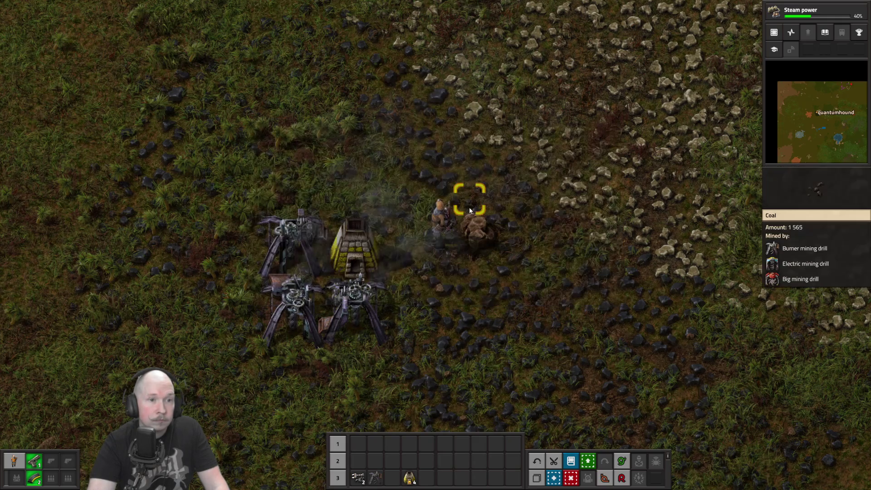
key("s")
key("a")
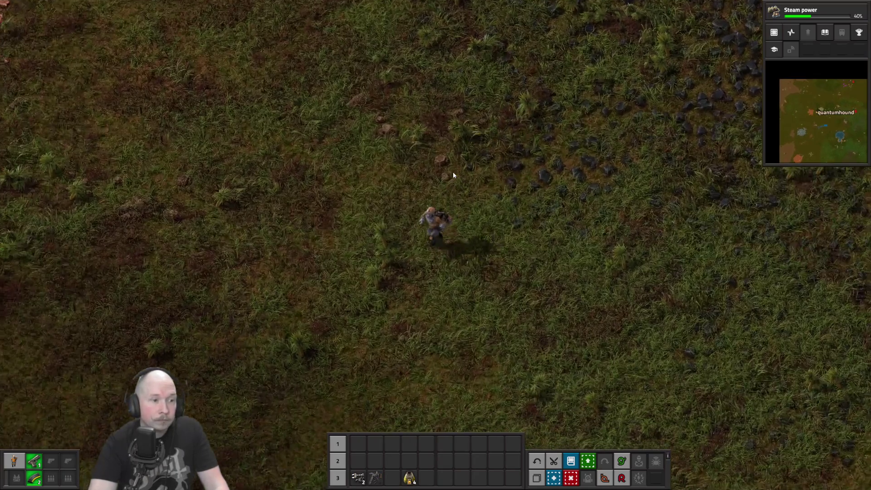
key("a")
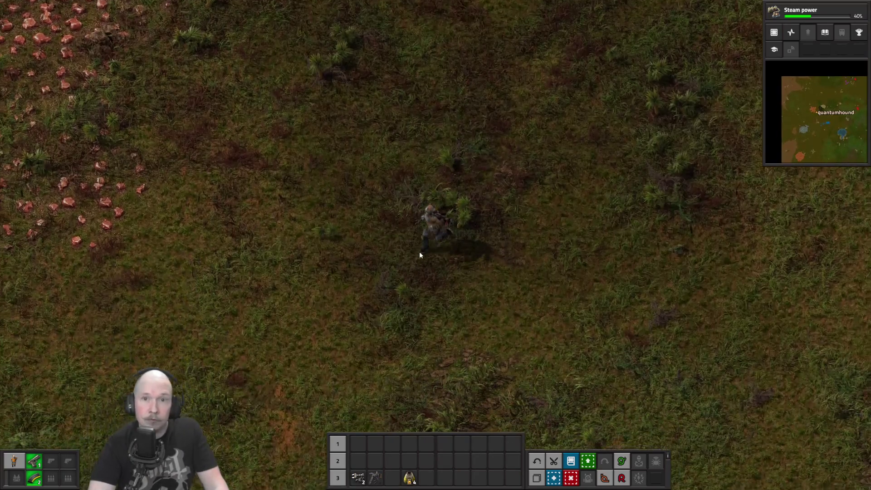
key("a")
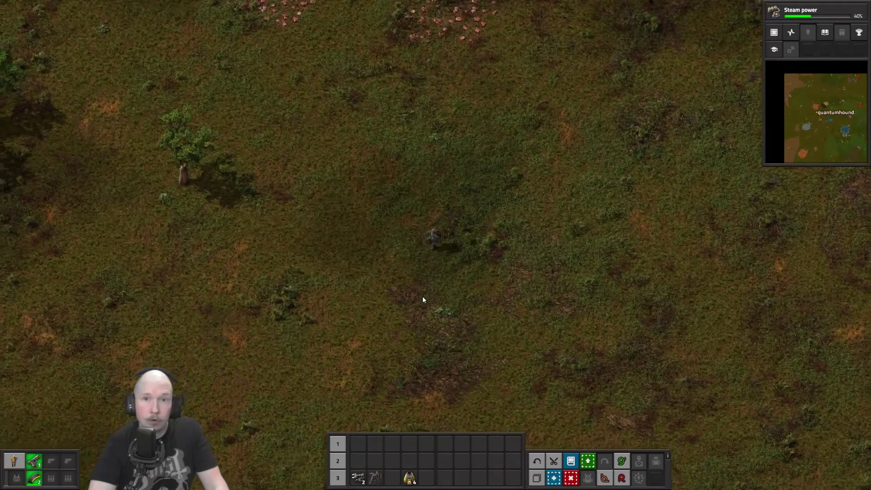
key("a")
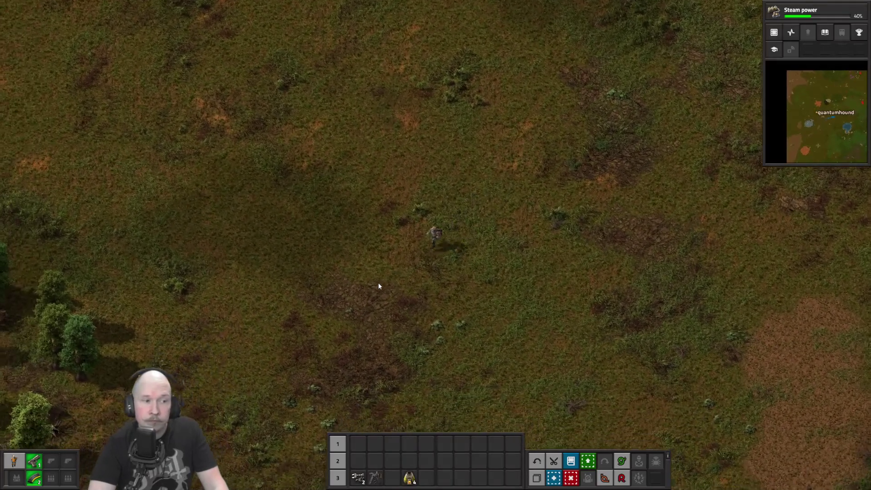
key("a")
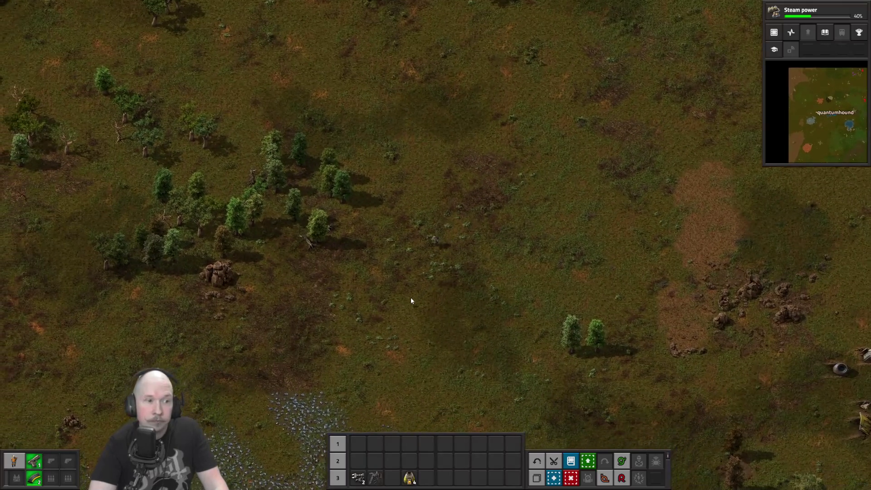
key("a")
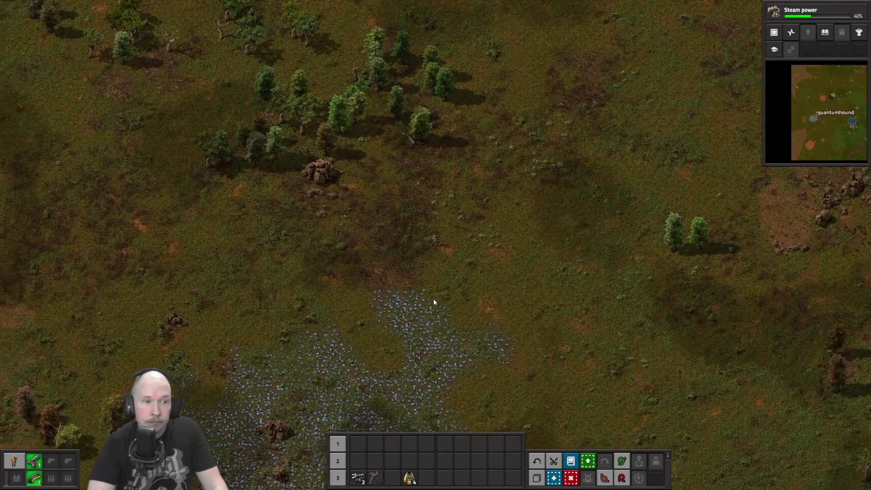
key("s")
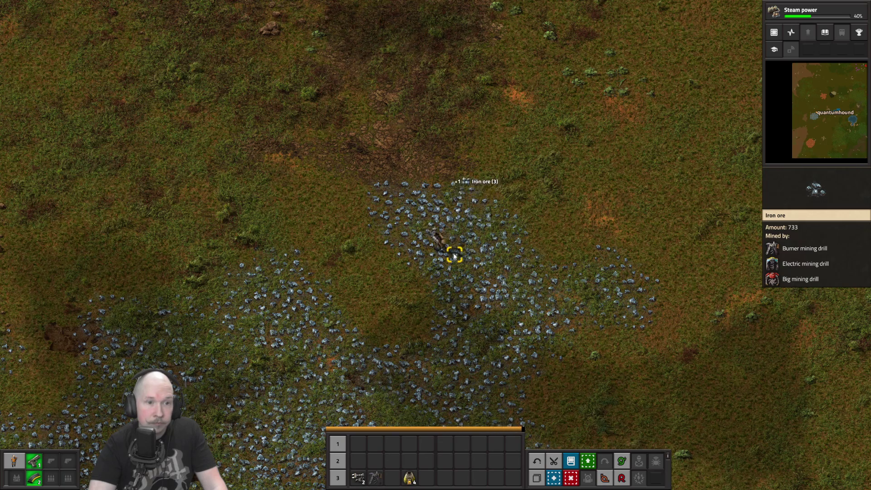
Step: Hand-mine the same iron ore tile repeatedly up to about 25 ore, then head north-east
right_click(454, 255)
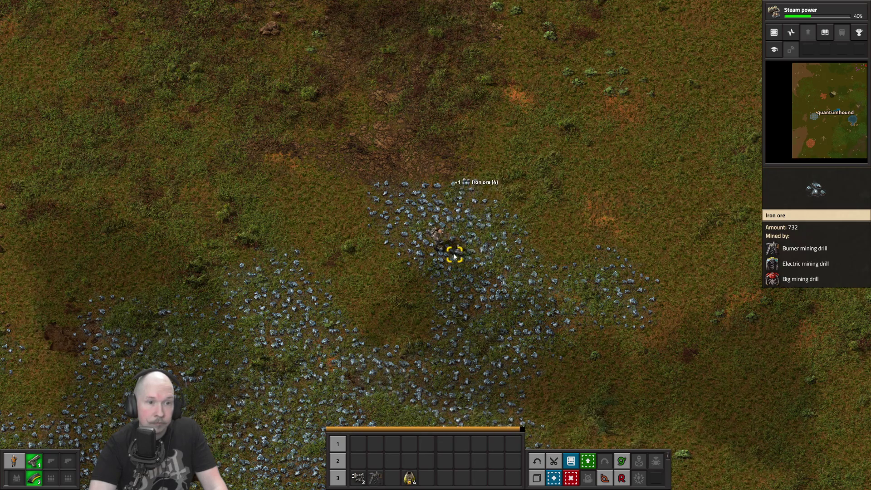
right_click(454, 255)
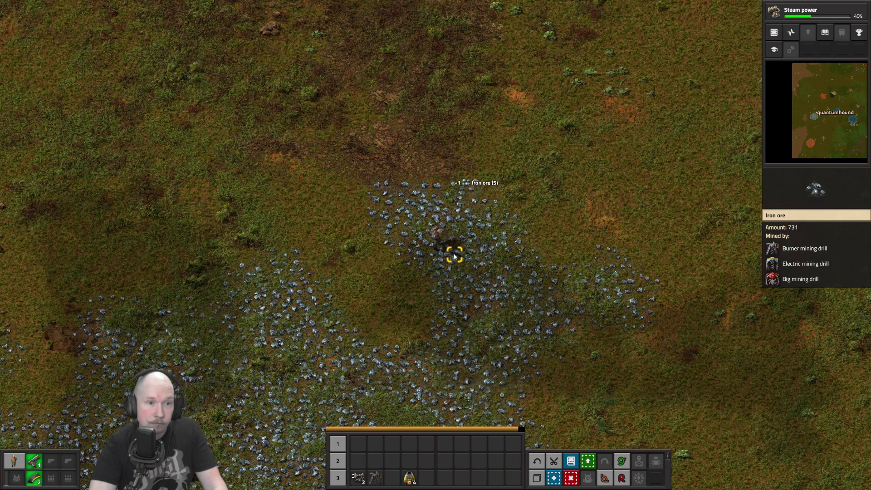
right_click(454, 255)
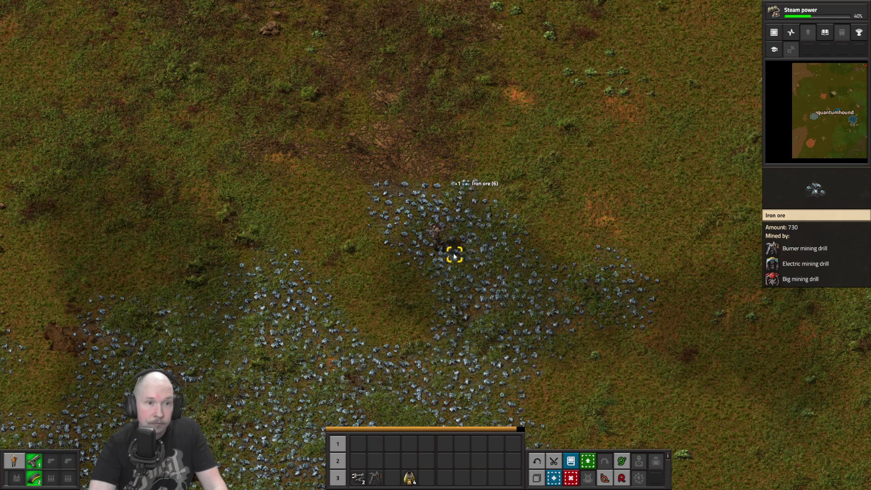
right_click(454, 255)
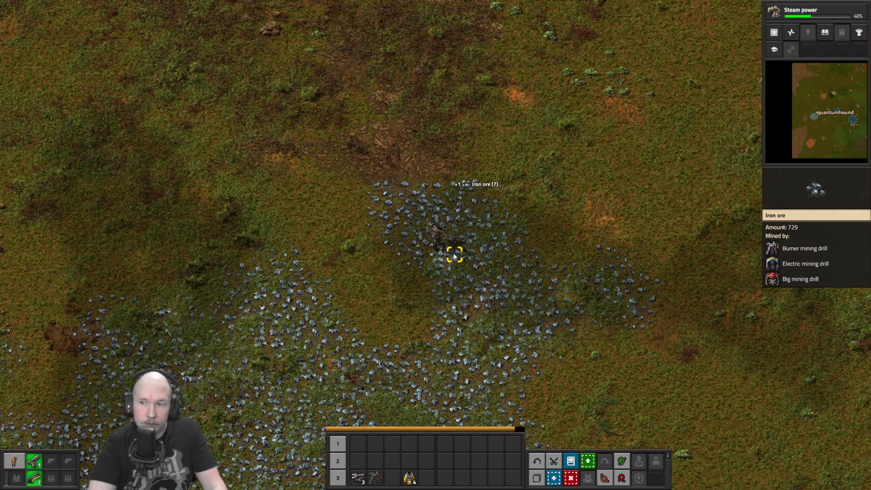
right_click(454, 255)
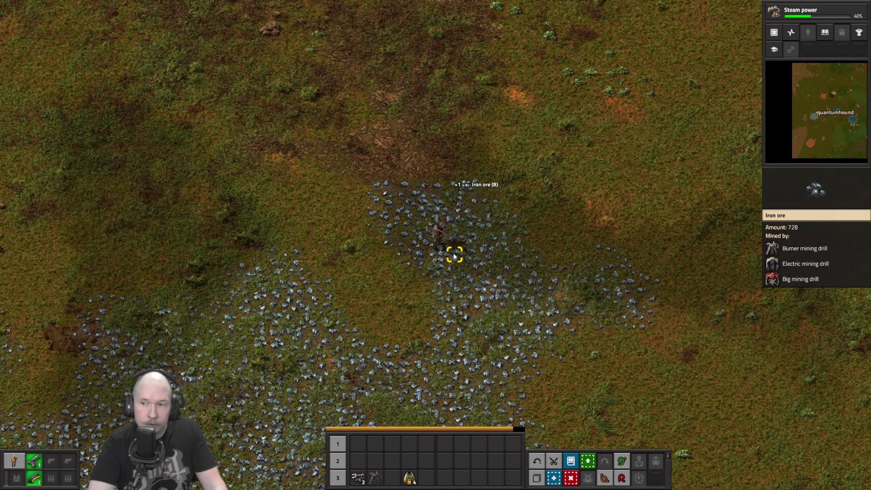
right_click(454, 255)
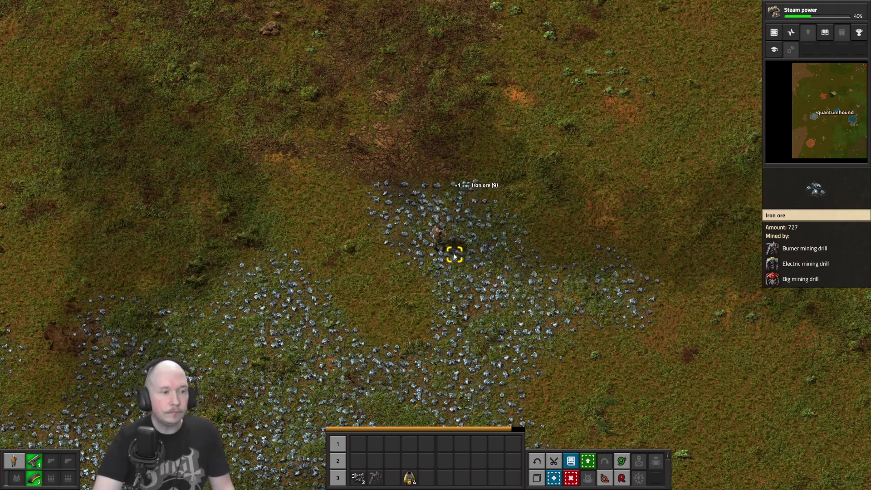
right_click(454, 256)
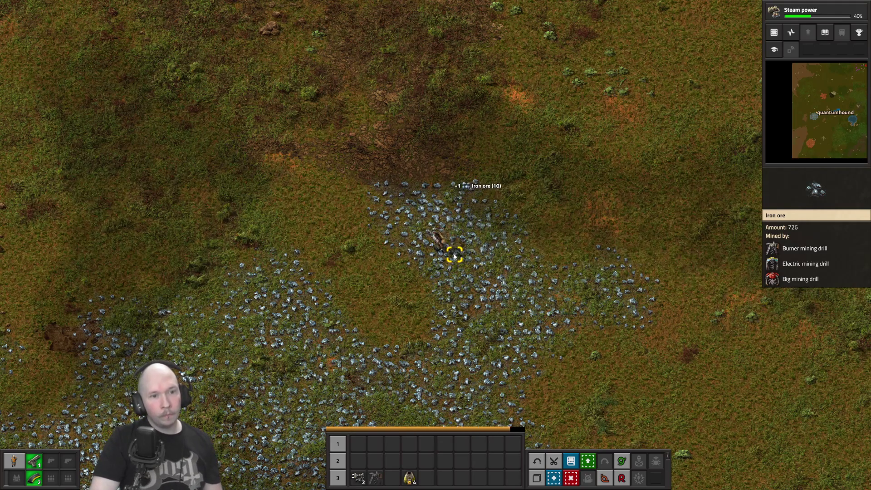
right_click(454, 255)
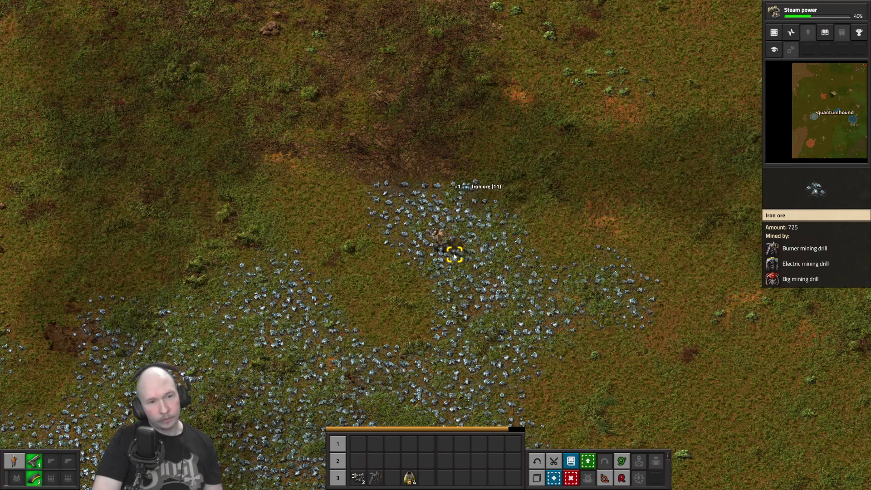
right_click(454, 255)
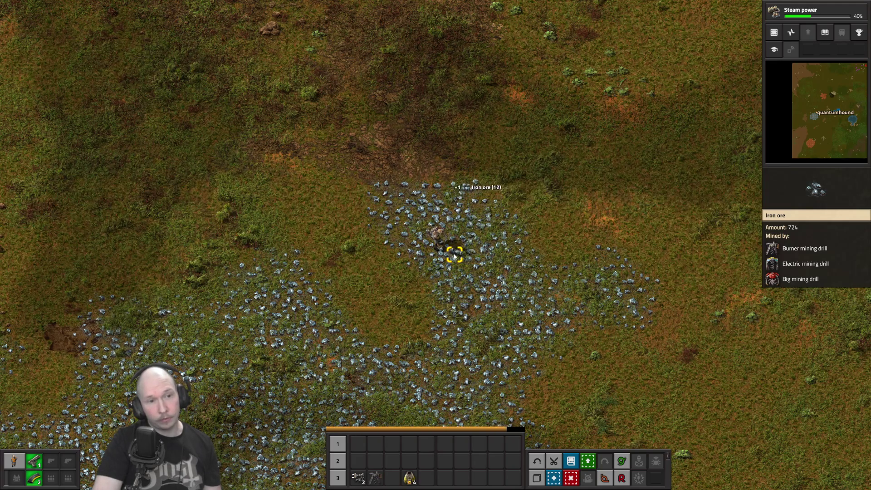
right_click(455, 256)
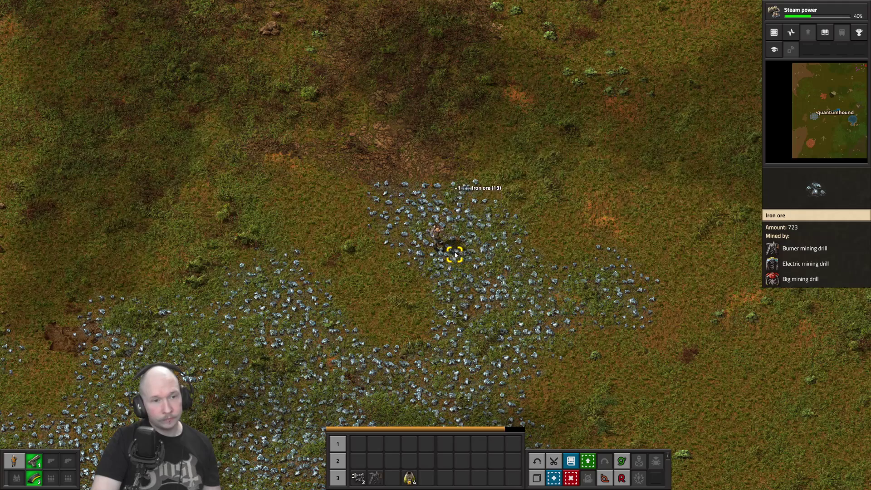
right_click(454, 256)
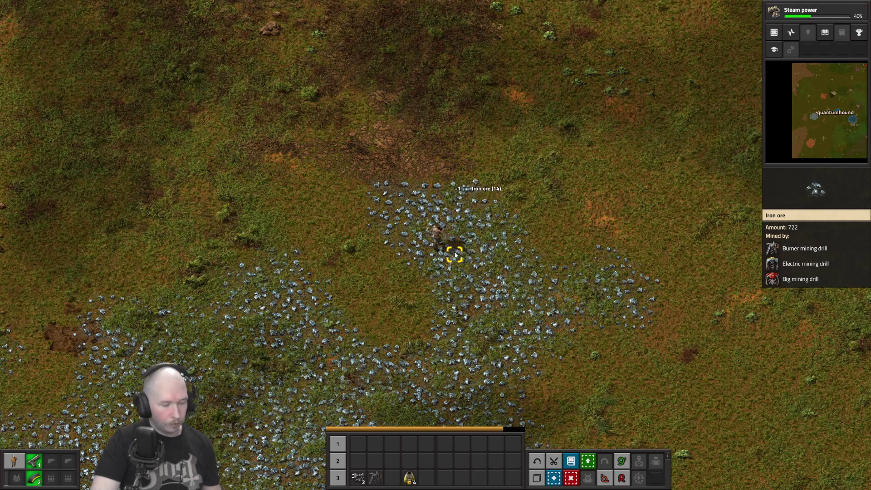
right_click(454, 255)
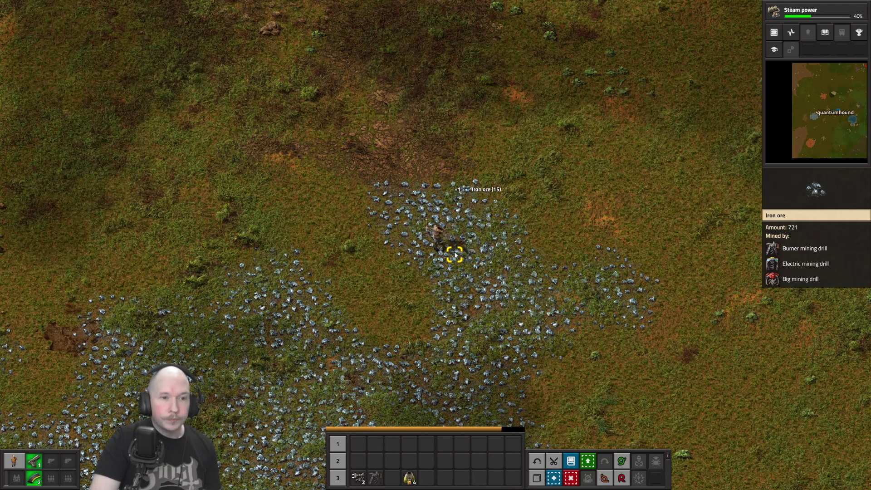
right_click(454, 255)
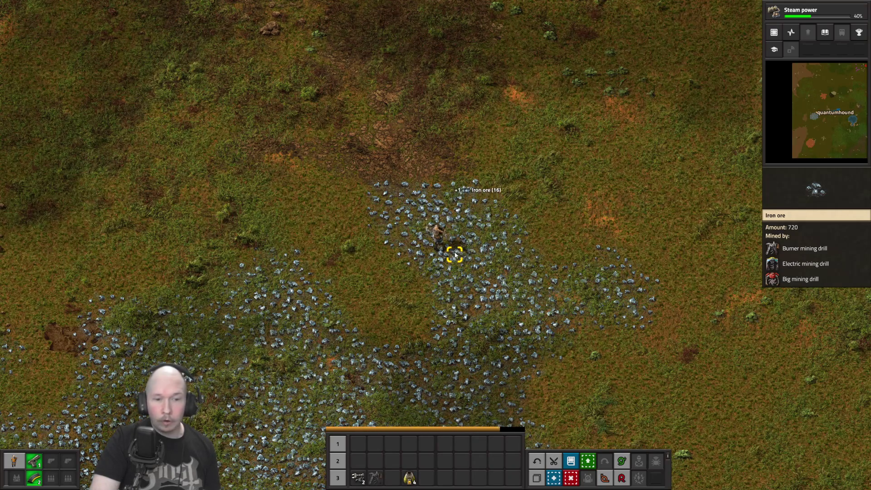
right_click(455, 255)
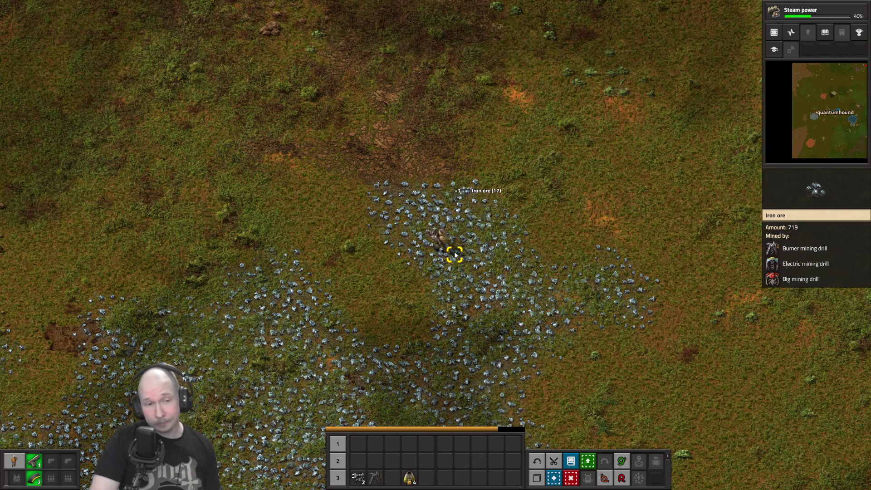
right_click(455, 255)
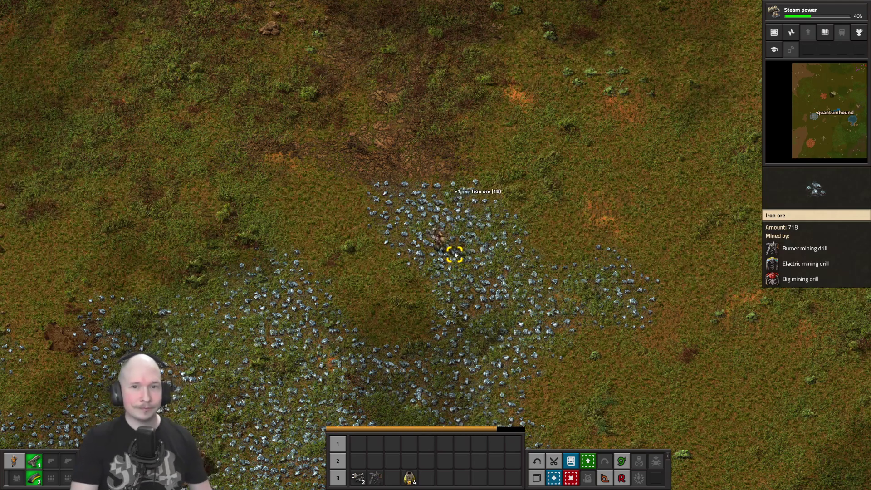
right_click(455, 255)
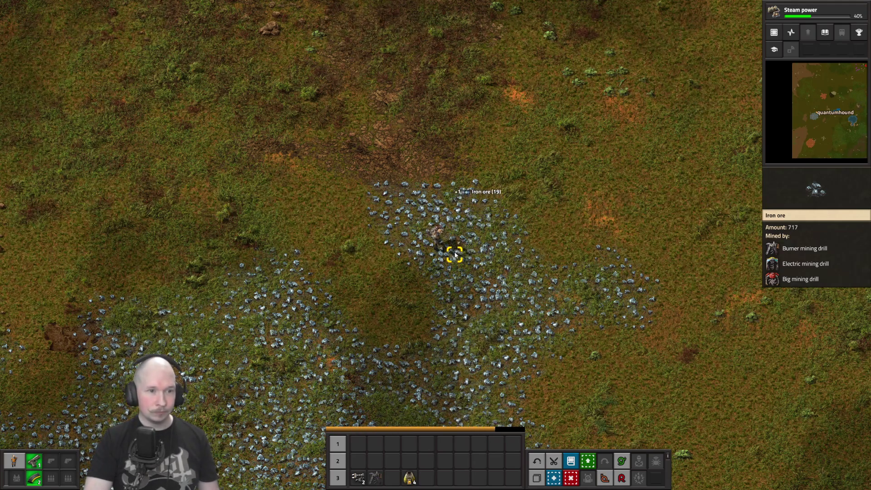
right_click(456, 255)
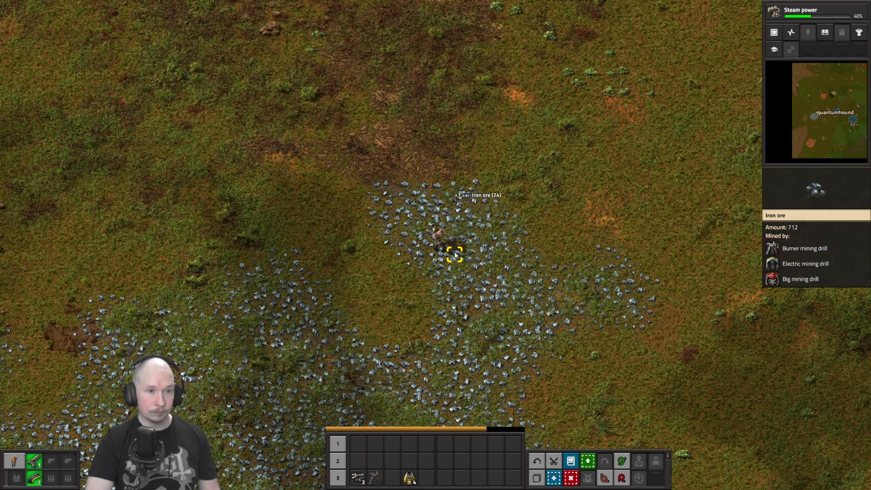
key("w+d")
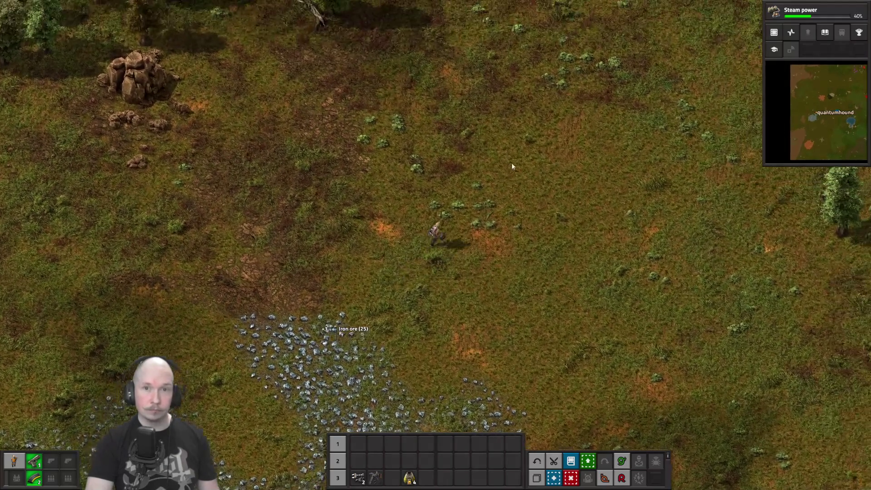
Step: Walk north-east past the copper ore field and east back to the coal drills
key("w+d")
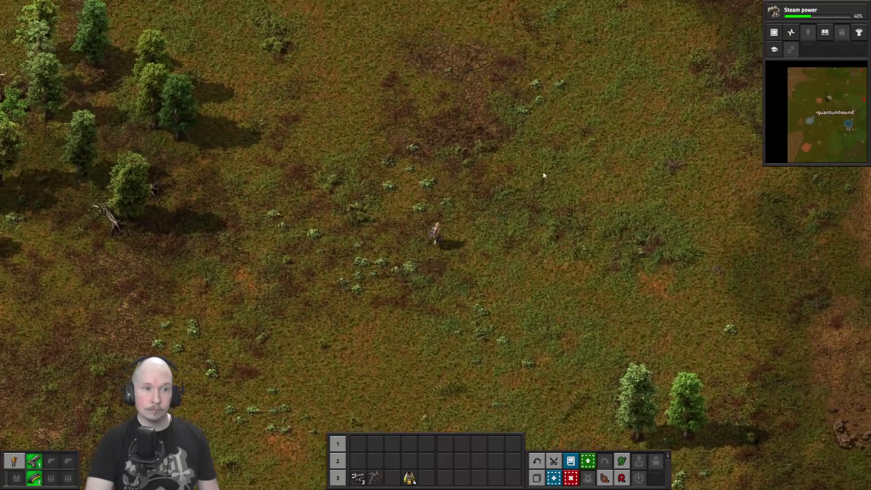
key("w+d")
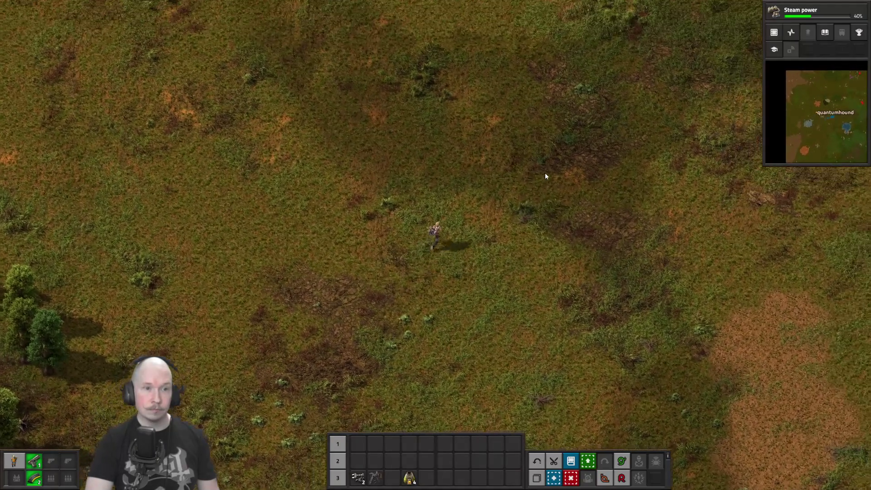
key("w")
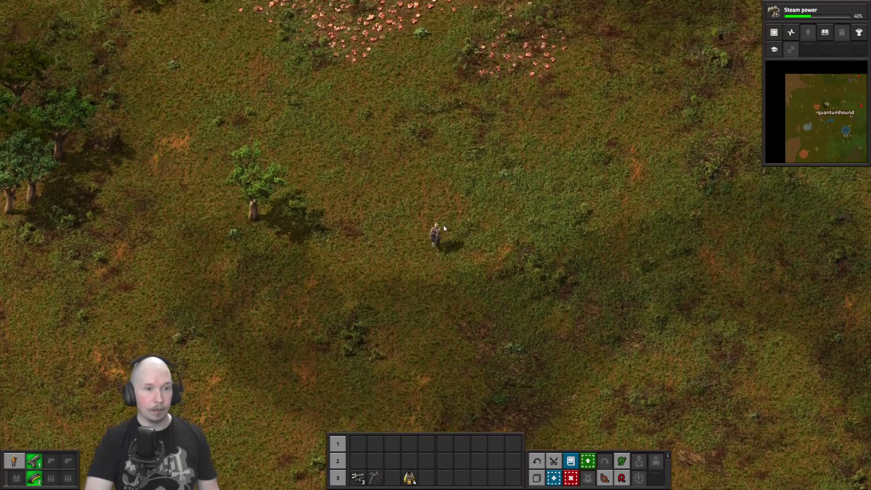
key("w+d")
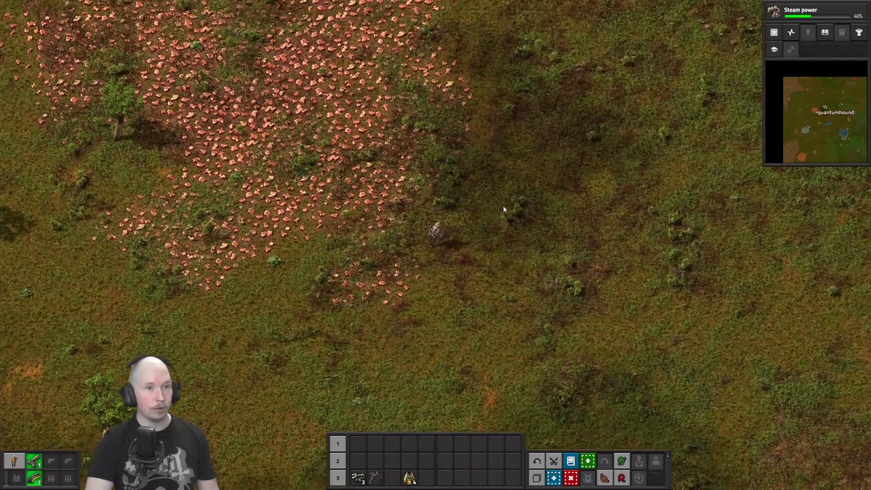
scroll(504, 208, "up", 5)
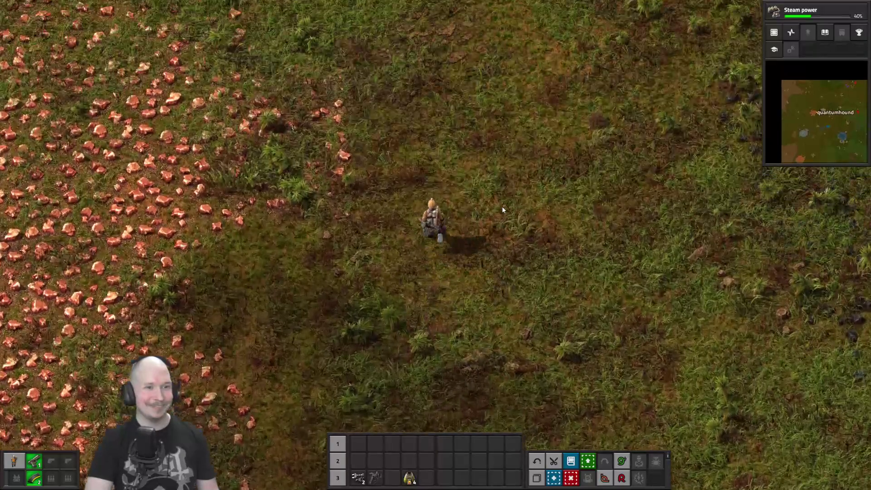
scroll(502, 210, "down", 3)
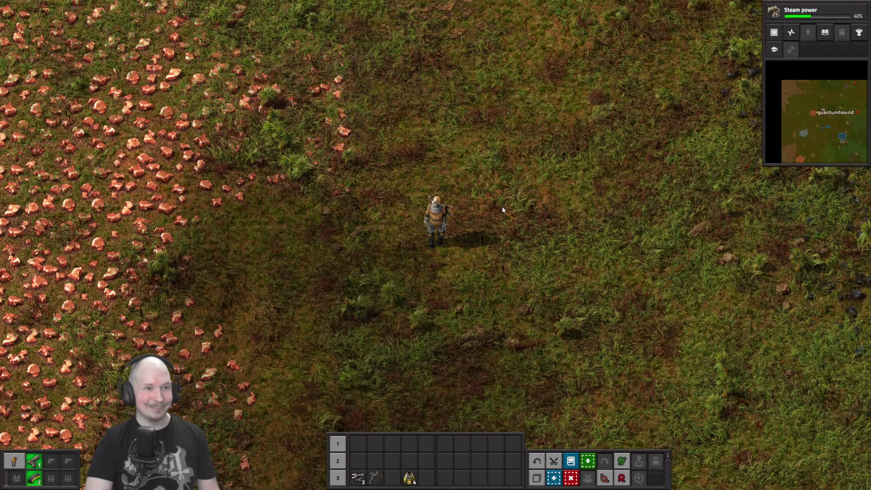
key("d")
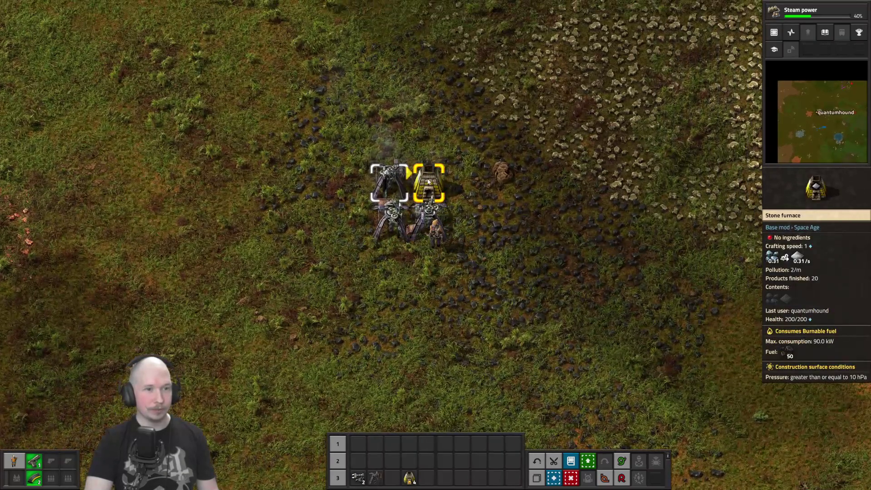
Step: Put the iron ore into the stone furnace beside the drills to smelt
left_click(427, 181)
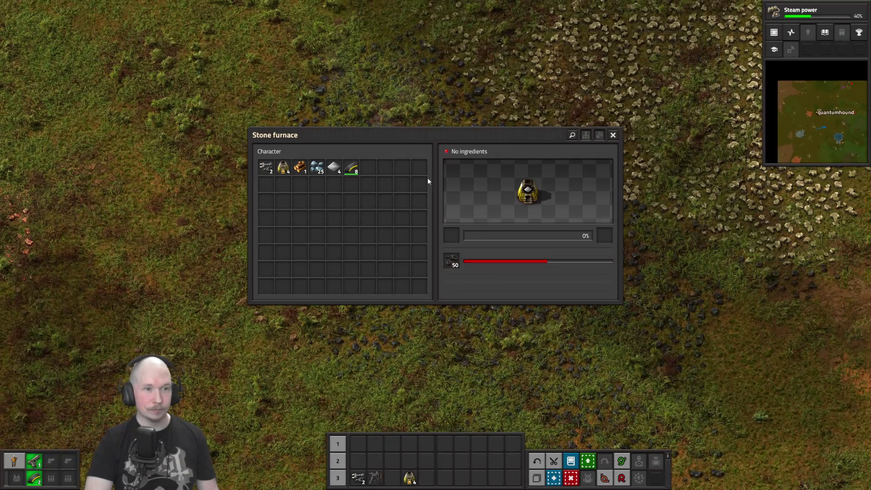
left_click(317, 167, "ctrl")
key("e")
key("d")
Step: Check the burner mining drill, then collect the smelted iron plates, reaching 7
left_click(362, 197)
key("e")
left_click(351, 216)
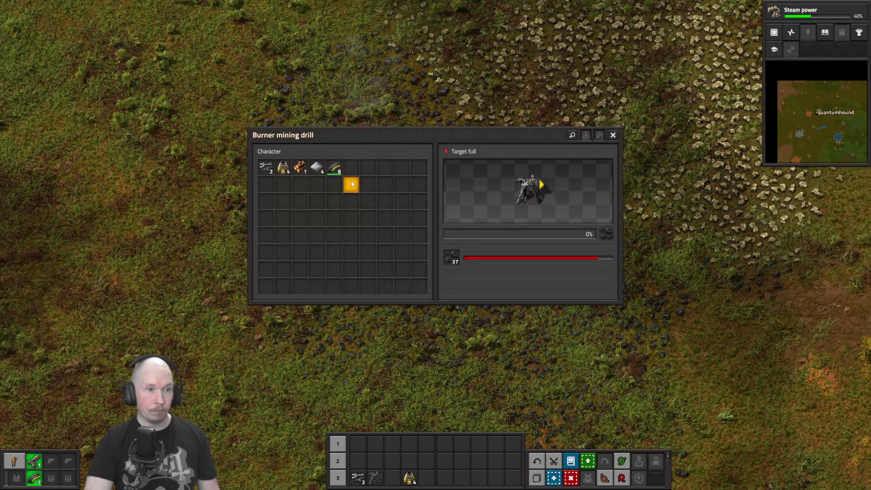
key("e")
left_click(386, 163)
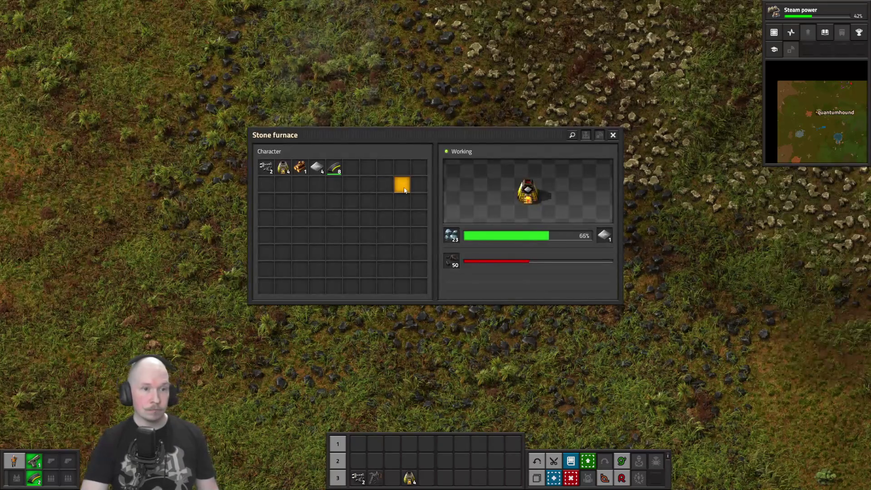
left_click(604, 240, "shift")
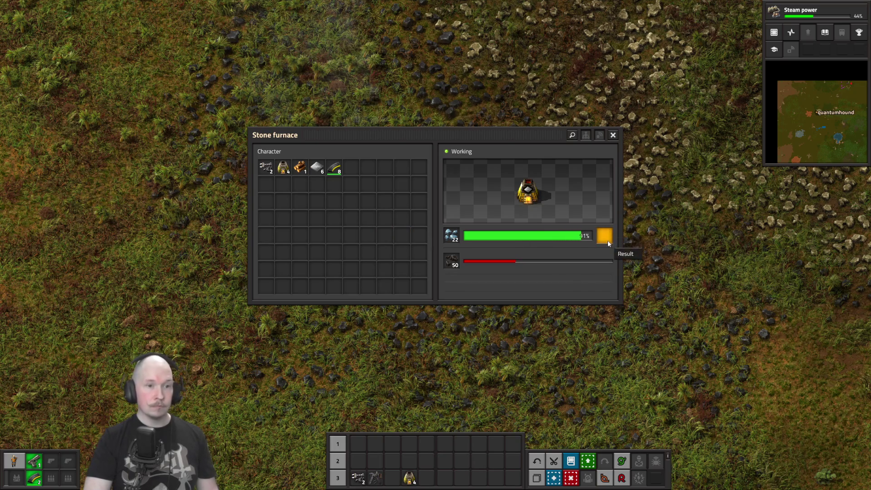
left_click(608, 241, "shift")
Step: Look over the production and intermediate recipes, then take iron plates from the furnace
key("e")
key("e")
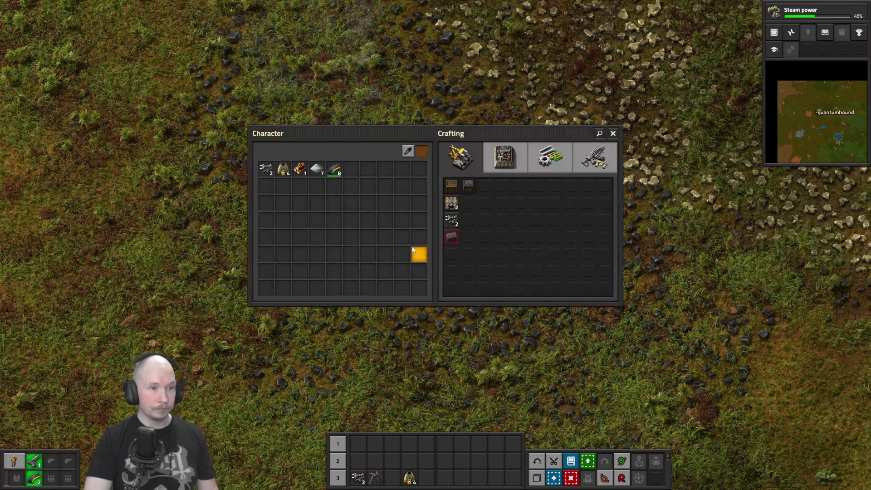
left_click(496, 165)
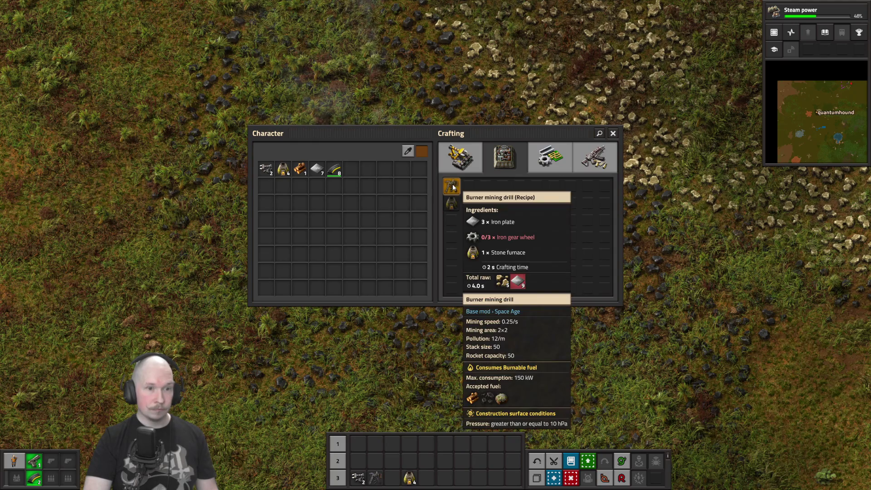
left_click(550, 157)
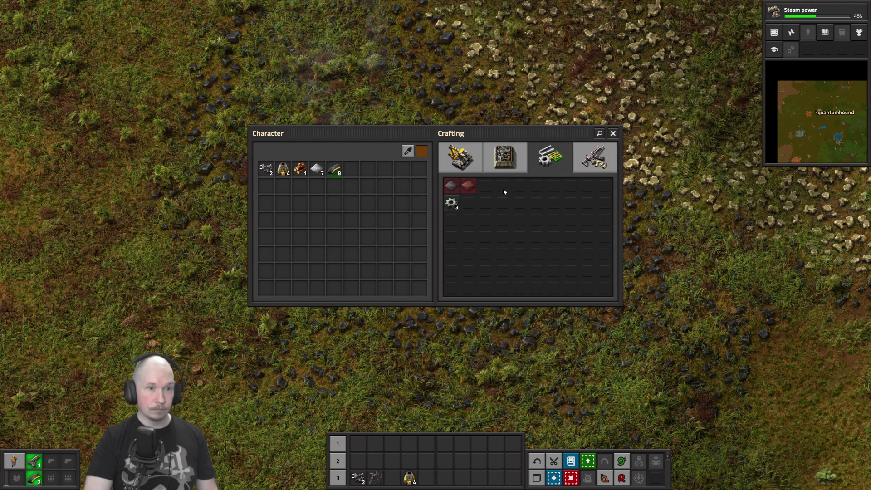
key("e")
left_click(468, 200)
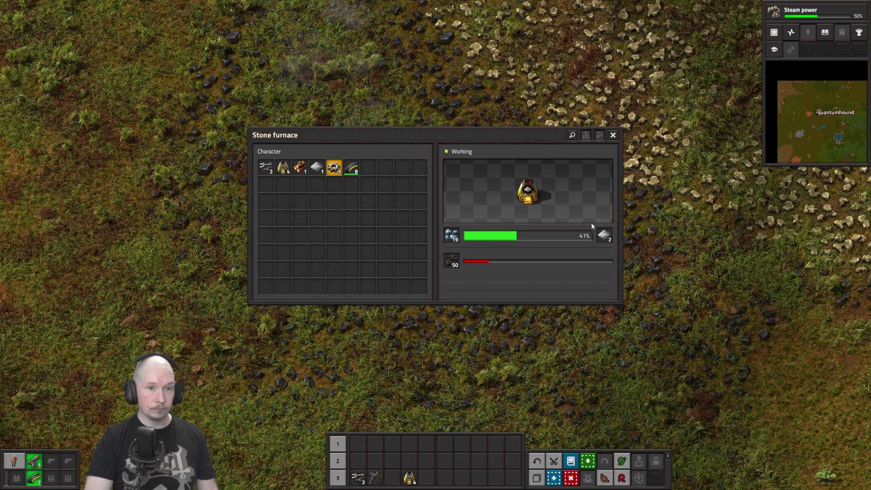
key("e")
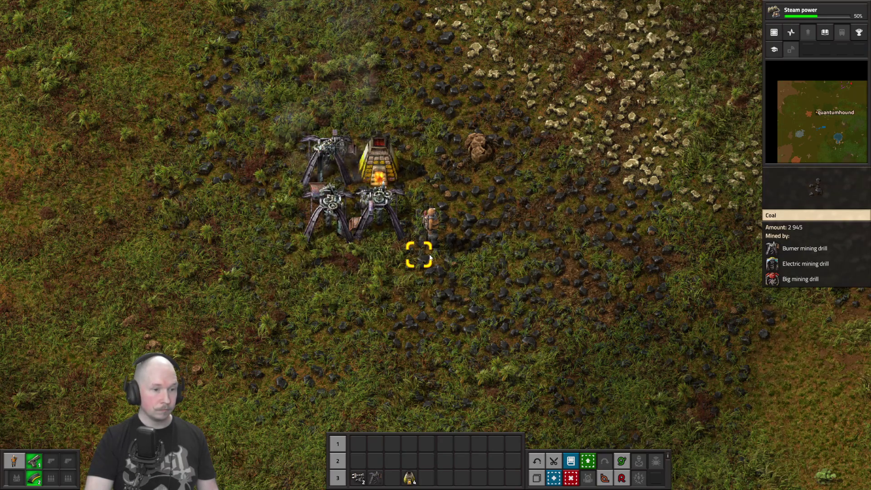
left_click(378, 159)
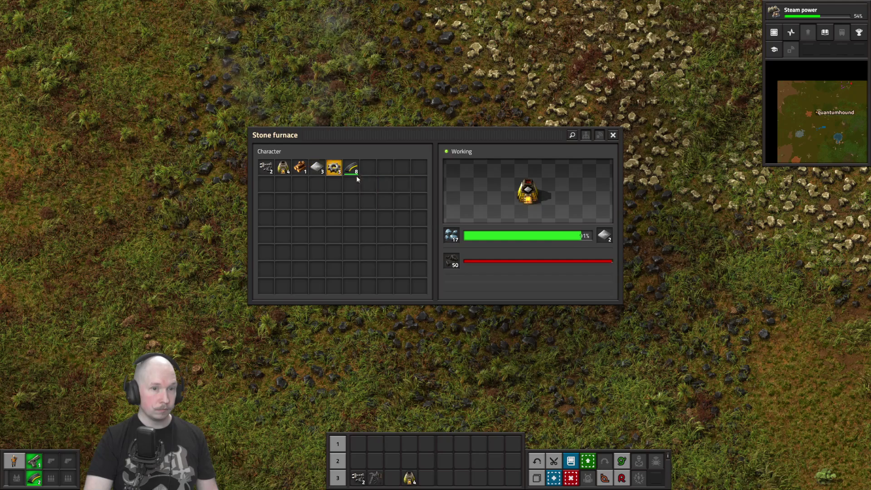
left_click(604, 236)
Step: Craft a burner mining drill from the Production recipes, then view the logistics recipes
key("e")
key("e")
left_click(510, 160)
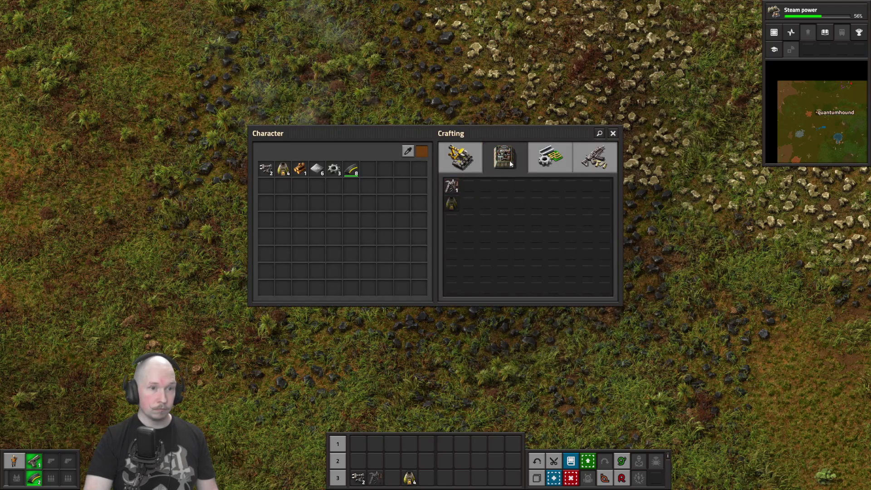
left_click(456, 187)
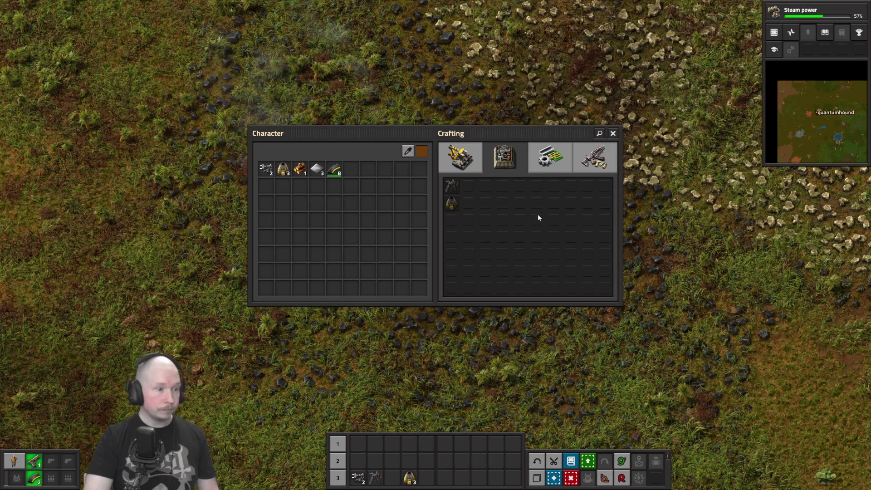
left_click(550, 157)
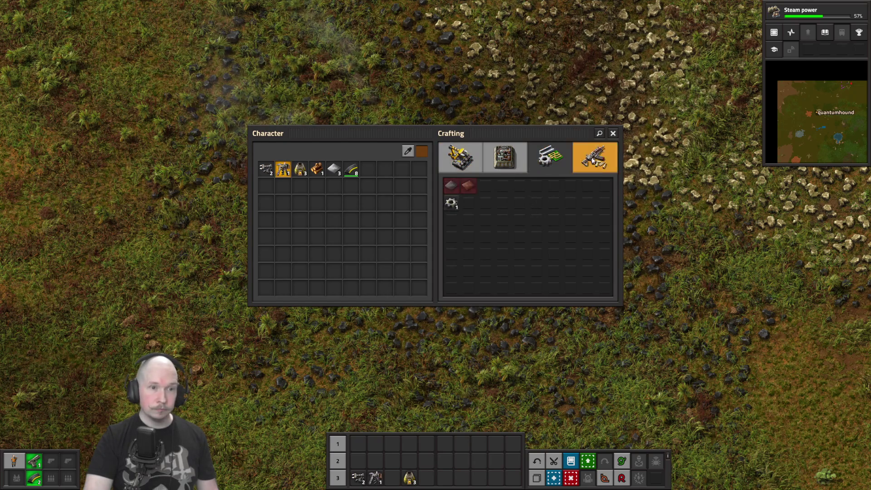
left_click(500, 163)
left_click(471, 157)
mouse_move(473, 187)
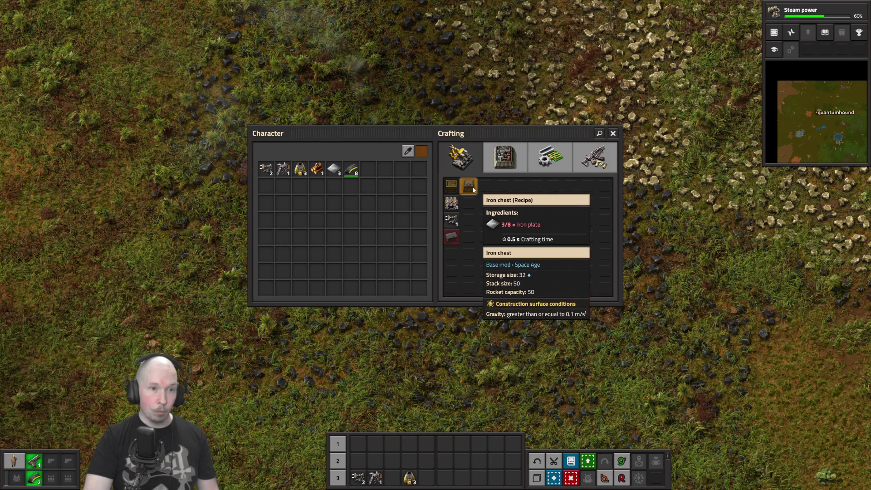
Step: Take the smelted iron plates from the stone furnace's output
key("e")
left_click(394, 171)
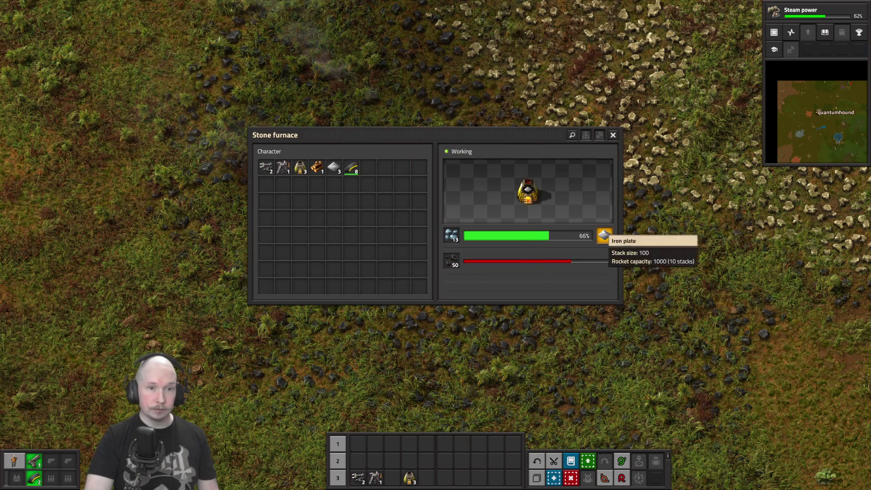
left_click(605, 237)
left_click(610, 238)
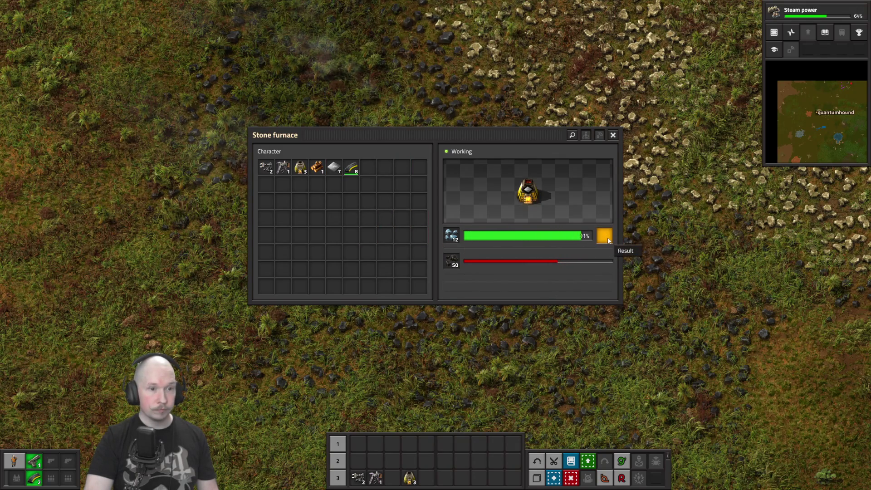
Step: Craft an iron chest and reopen the stone furnace to check its progress
key("e")
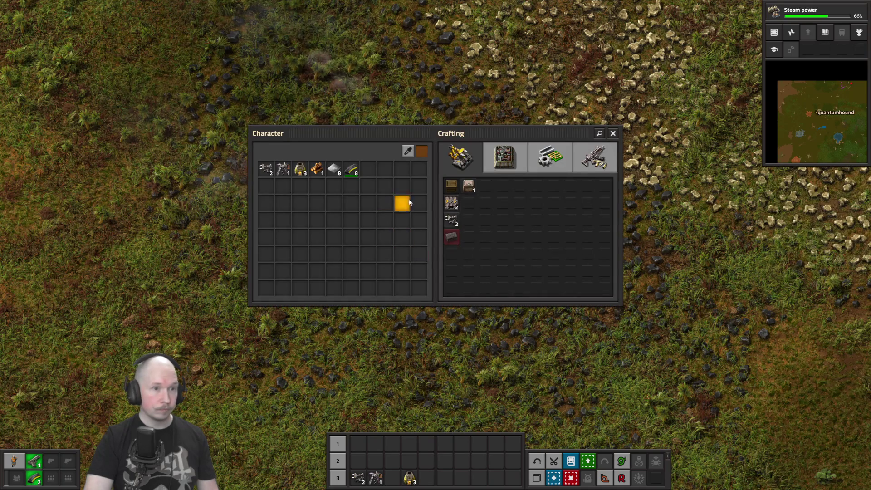
left_click(468, 186)
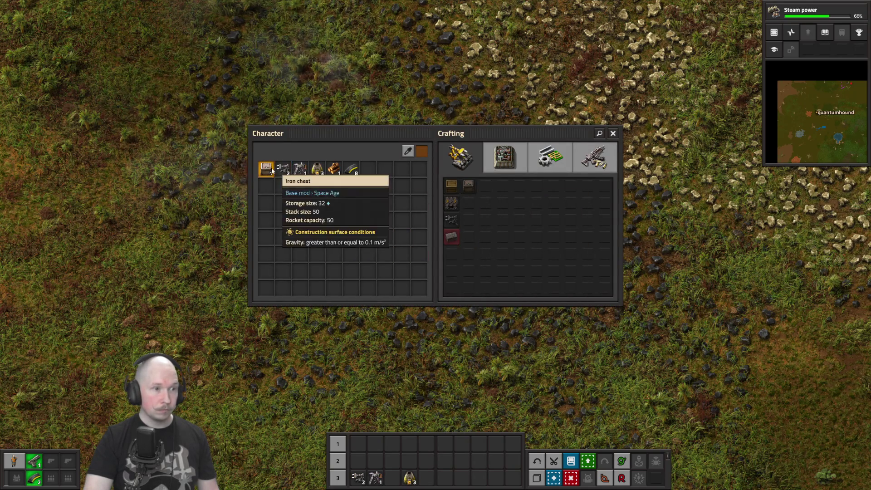
key("e")
left_click(380, 165)
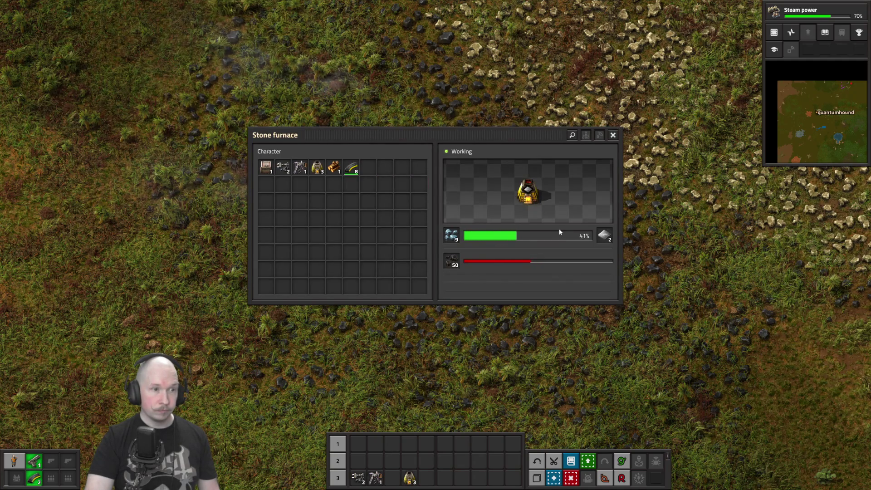
Step: Collect the furnace's iron plates and coal fuel, checking the burner drill in between
left_click(604, 235)
key("e")
left_click(328, 164)
key("e")
left_click(390, 165)
left_click(451, 262, "shift")
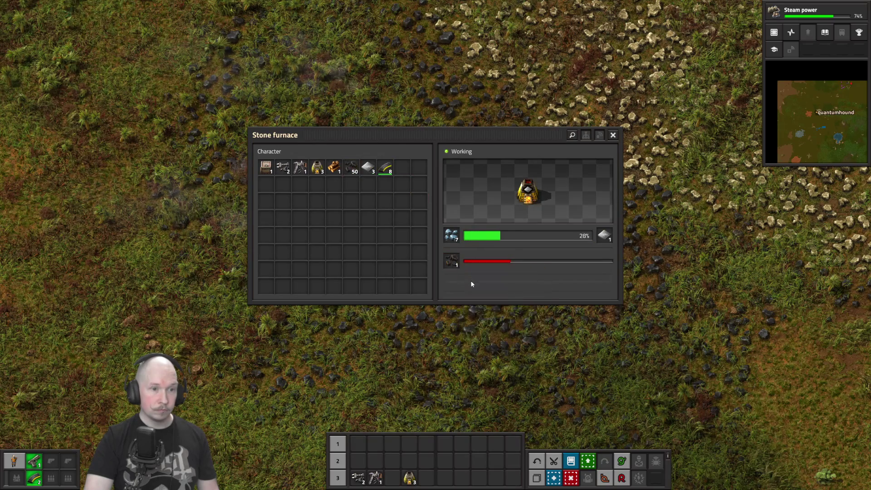
key("e")
Step: Check both burner drills' fuel, then collect the newly smelted iron plates
left_click(355, 208)
key("e")
left_click(390, 229)
key("e")
left_click(390, 229)
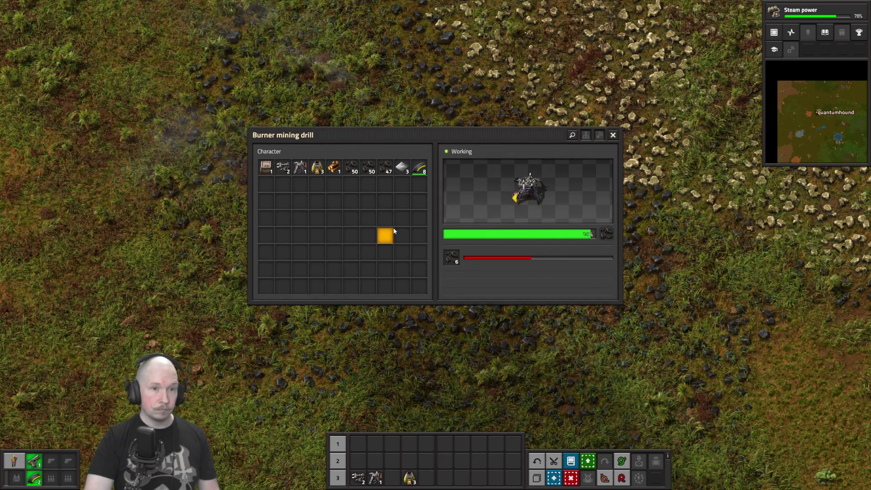
key("e")
left_click(375, 232)
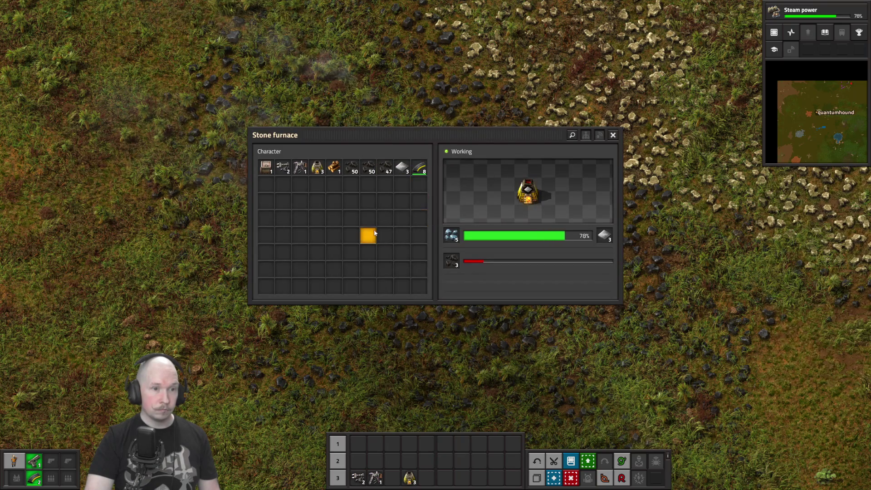
left_click(604, 236)
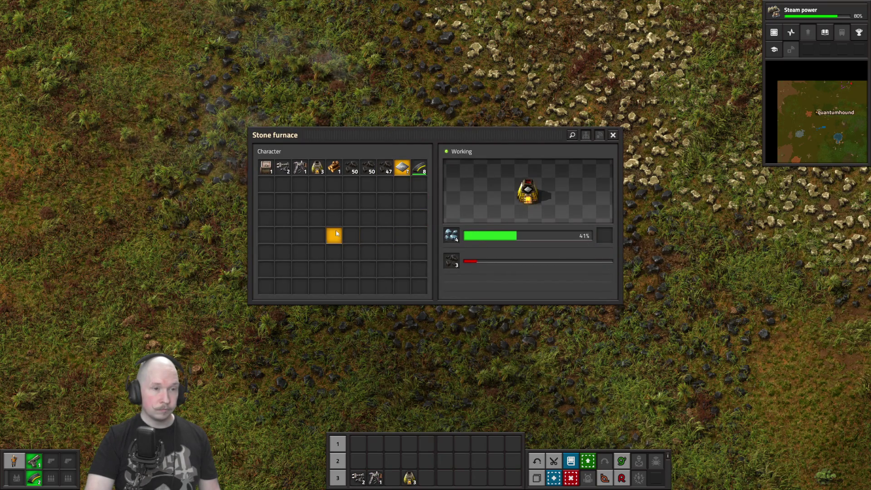
key("e")
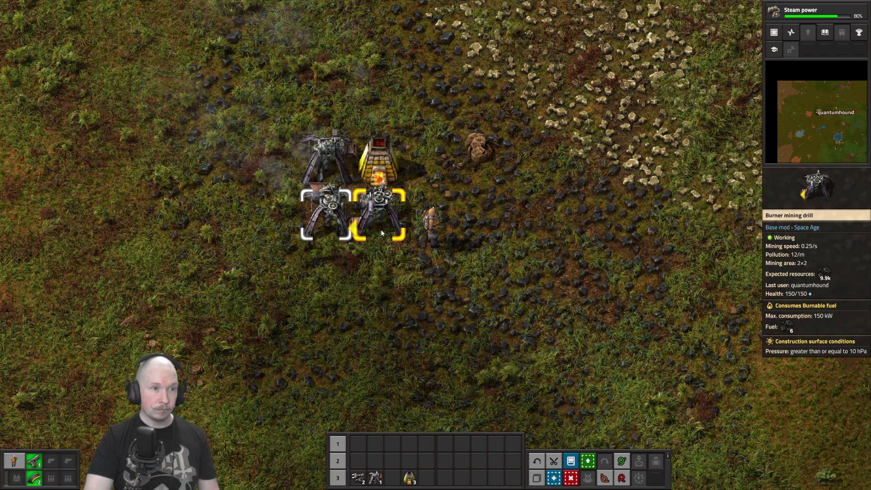
Step: Check the coal drill's progress, then take the last iron plates and coal from the furnace
key("s")
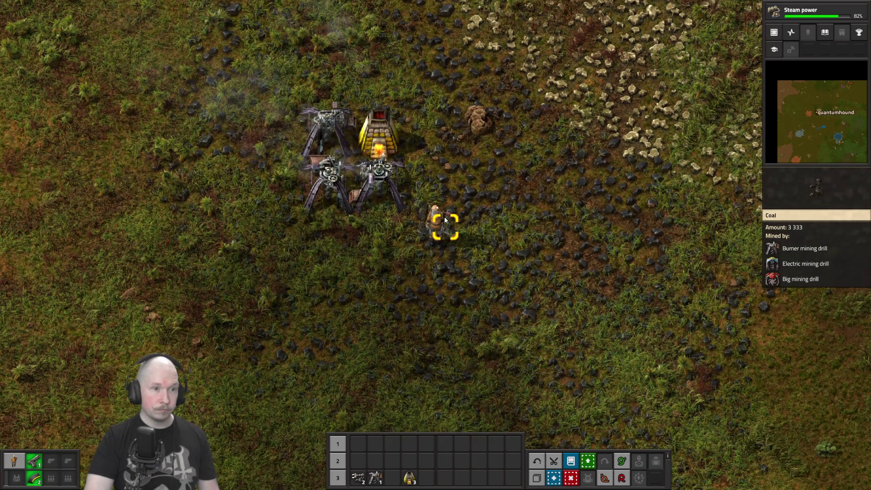
left_click(444, 219)
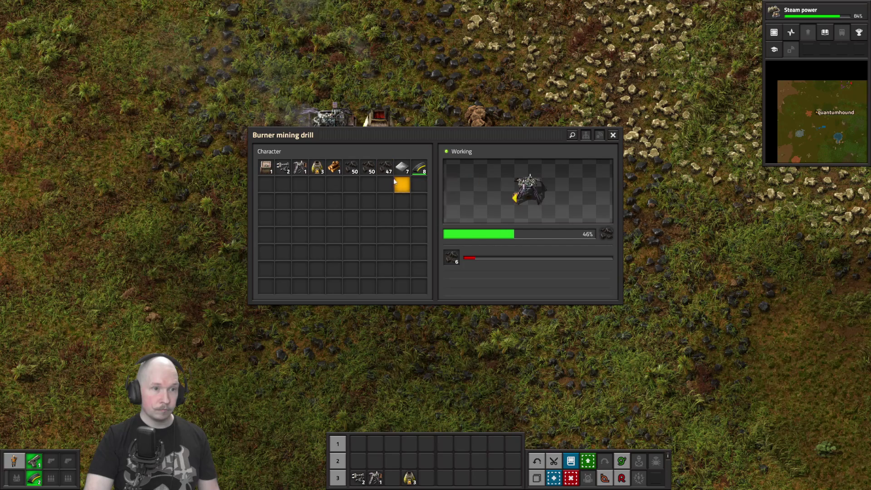
key("e")
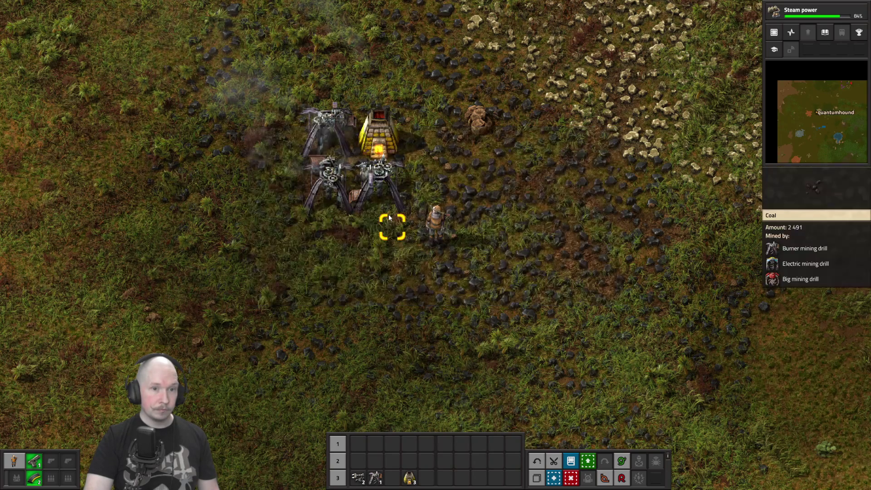
key("w")
left_click(384, 186)
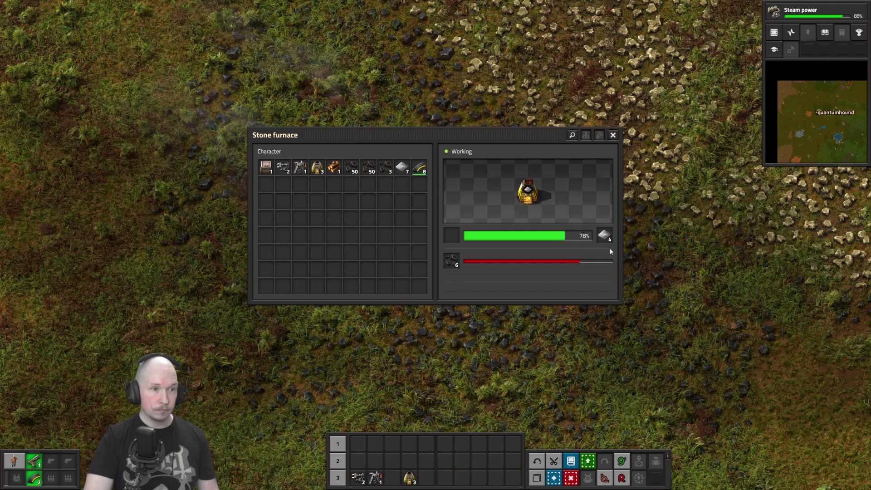
left_click(605, 236, "shift")
left_click(451, 261, "shift")
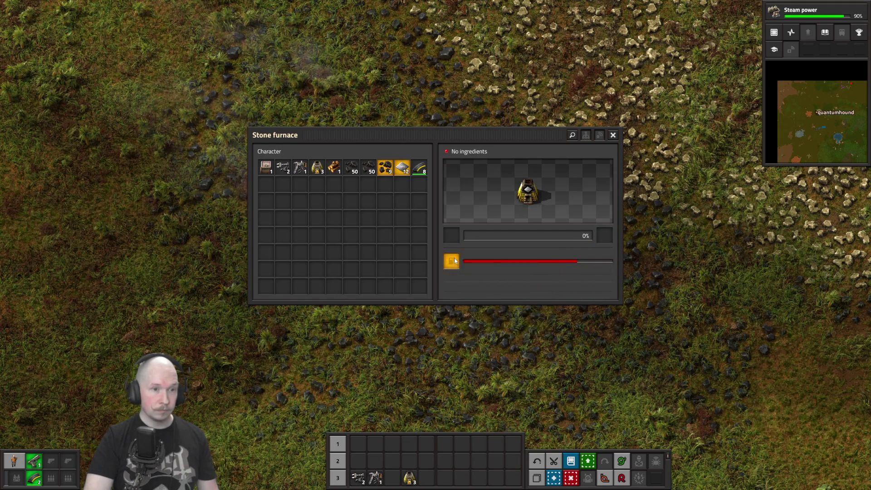
Step: Pick up the stone furnace and place the iron chest at the top coal drill's output
key("Escape")
right_click(389, 187)
key("e")
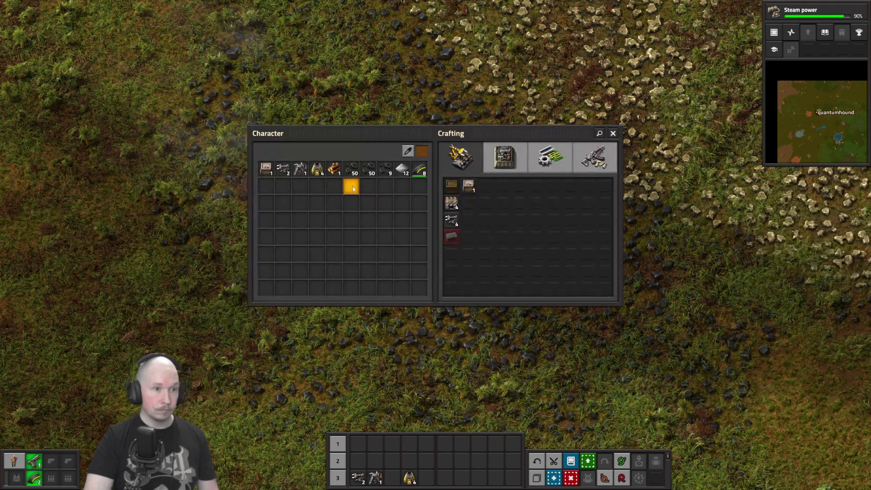
left_click(266, 170)
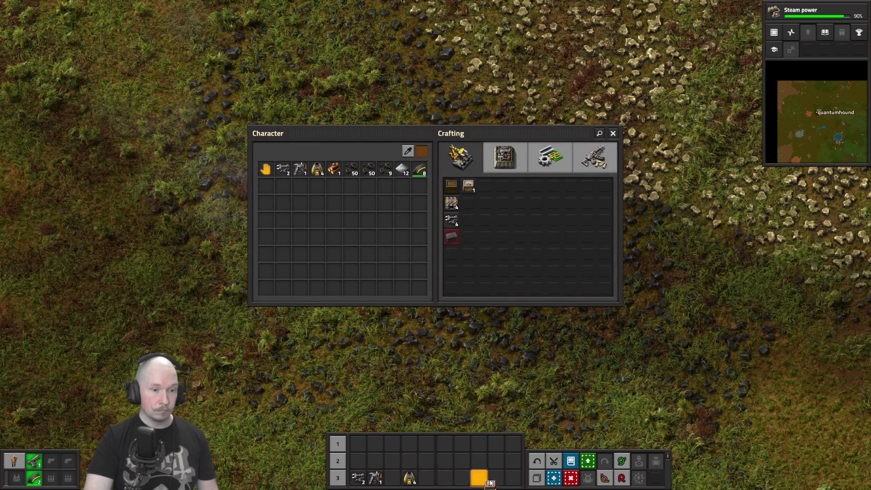
key("e")
left_click(363, 168)
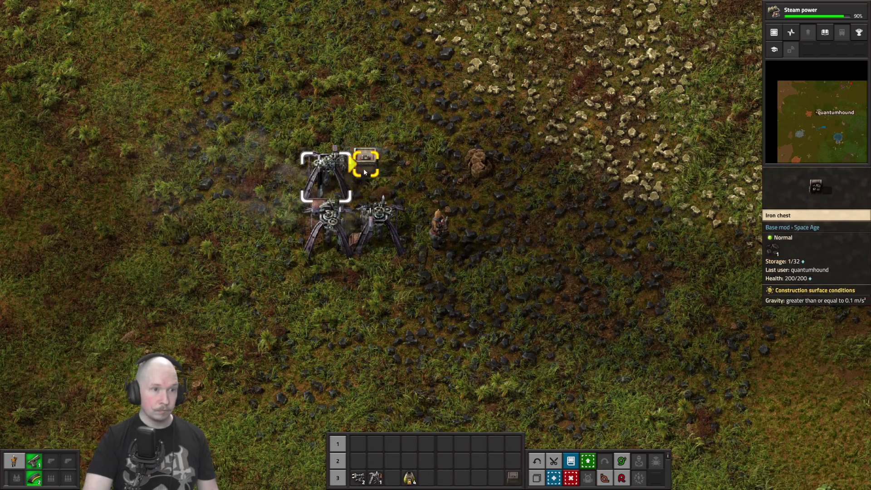
Step: Check the new chest's contents and the status of both coal drills
left_click(375, 179)
key("e")
left_click(383, 231)
key("e")
left_click(321, 228)
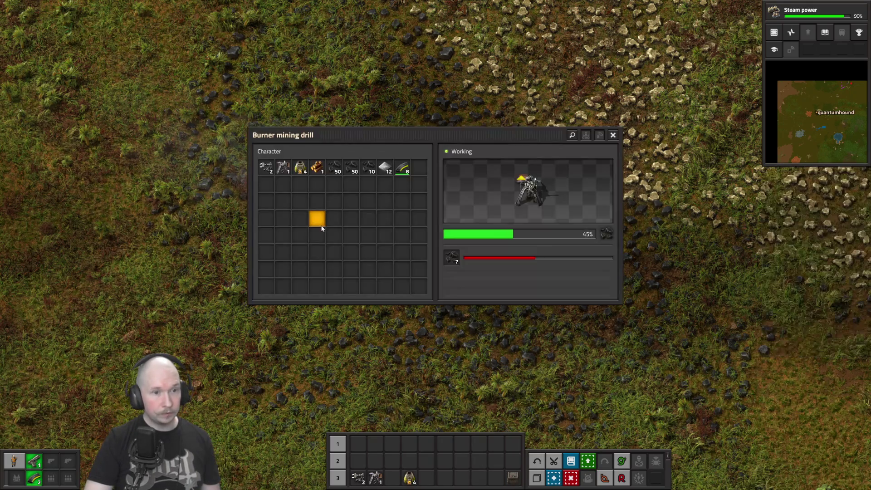
key("e")
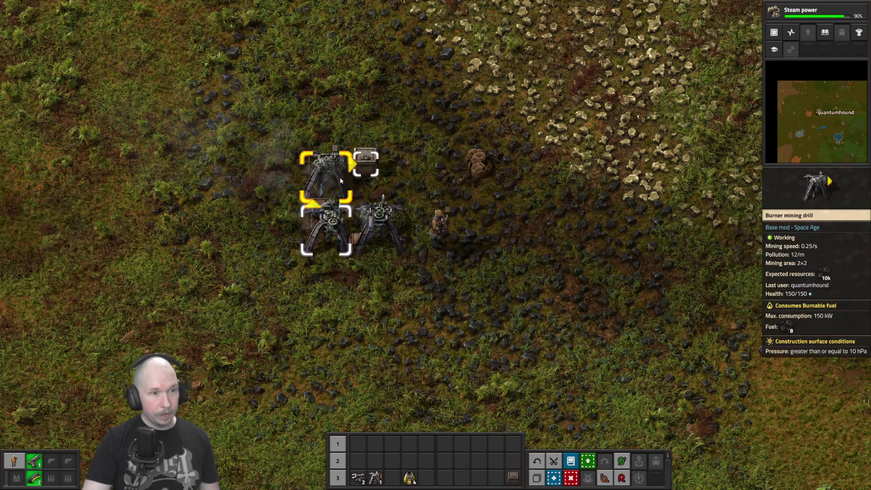
left_click(340, 177)
Step: Close the chest and walk south-west from the coal drills onto the large iron ore patch
key("e")
key("s")
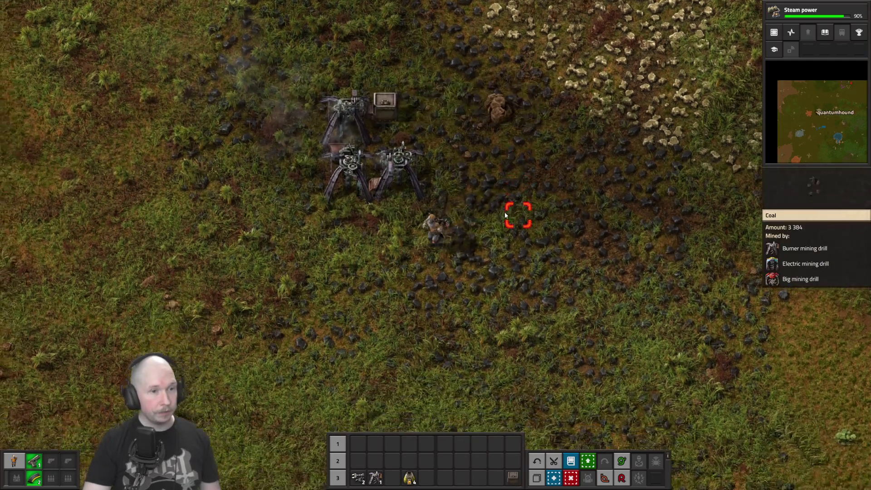
key("e")
key("e")
key("s")
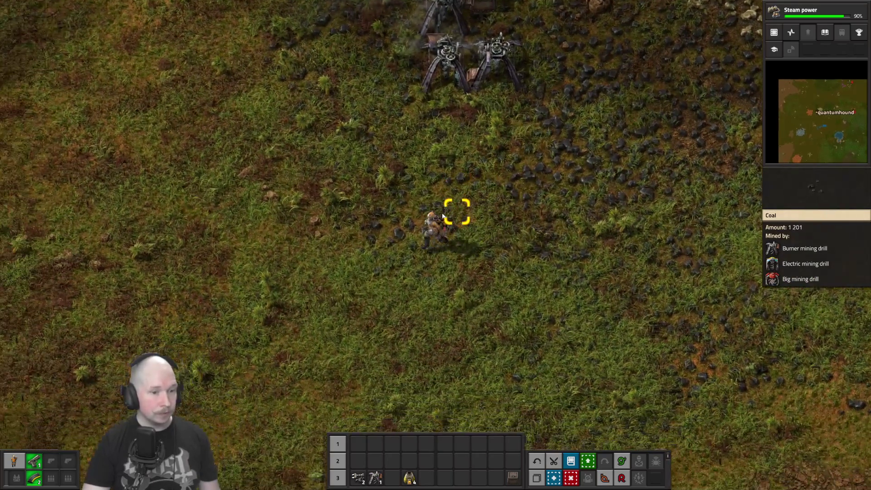
key("a")
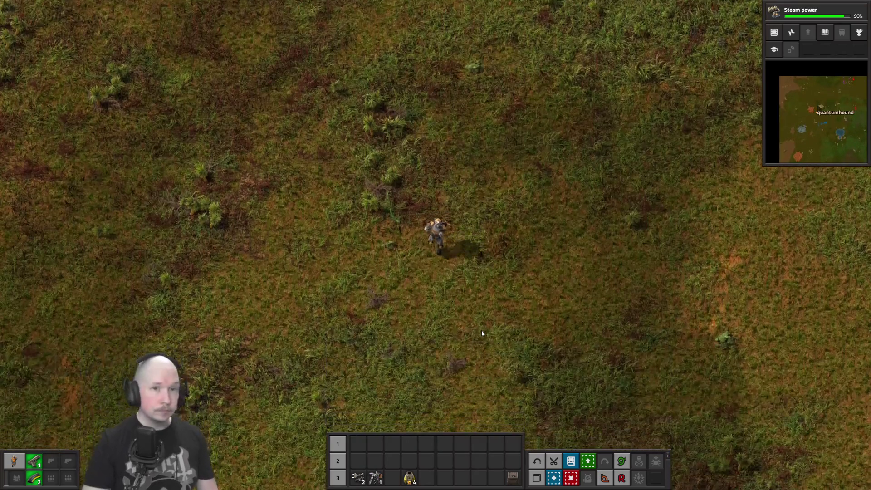
key("a")
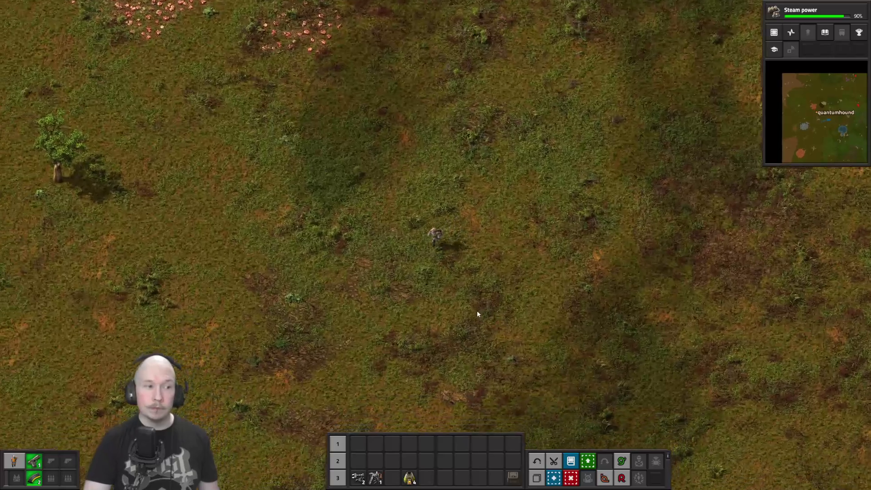
key("a")
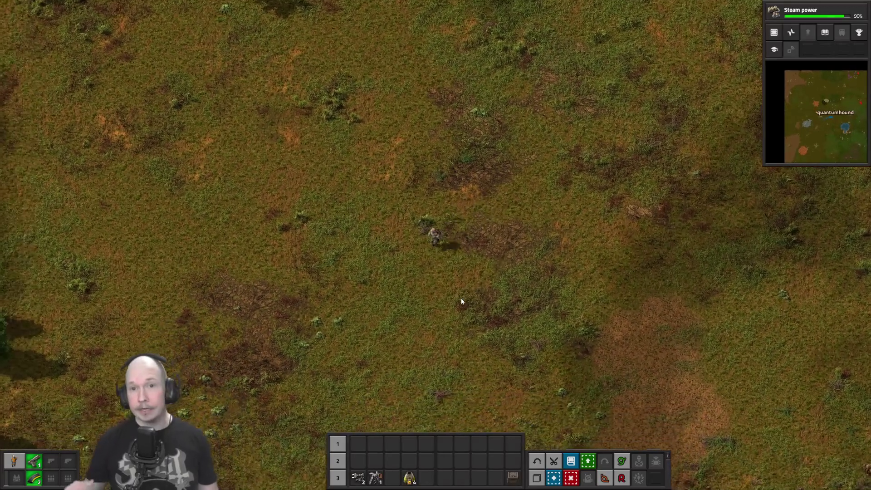
key("a")
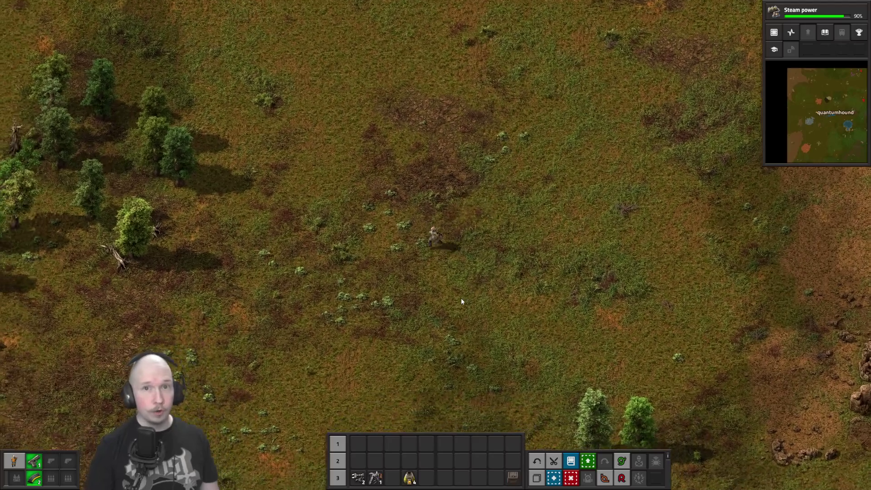
key("s+a")
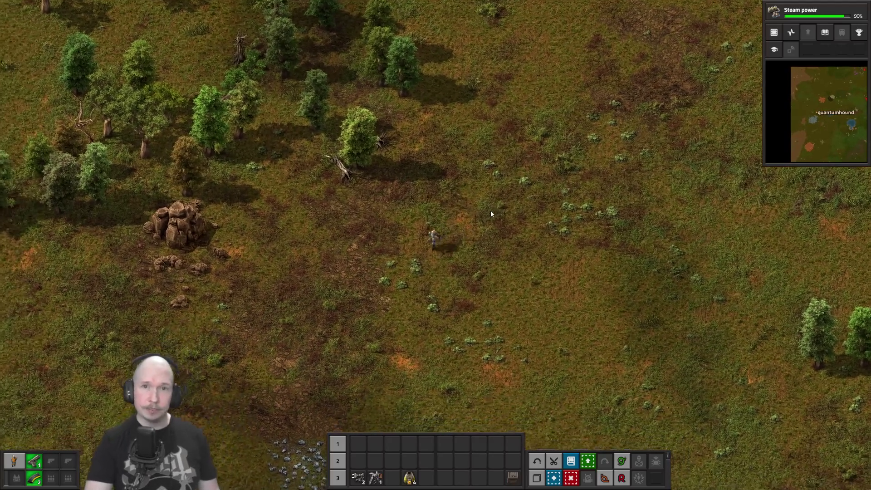
key("s")
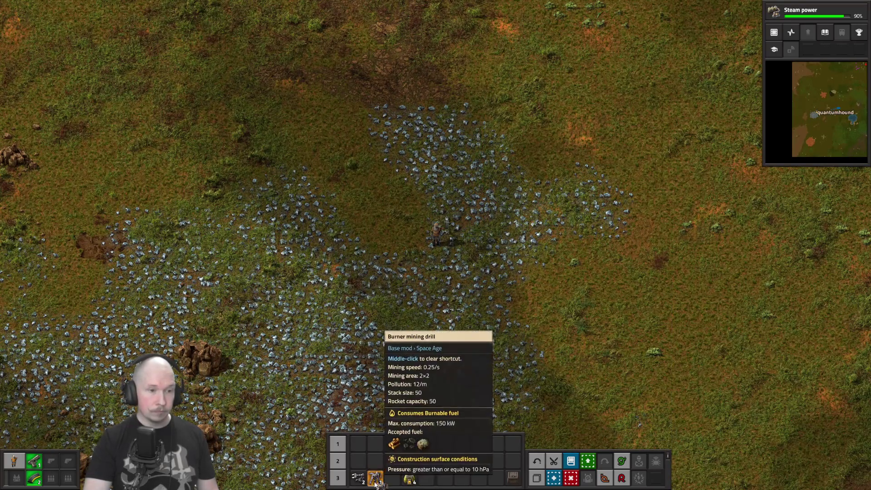
Step: Place a burner mining drill at the iron ore's edge with a stone furnace at its output
left_click(375, 477)
key("a")
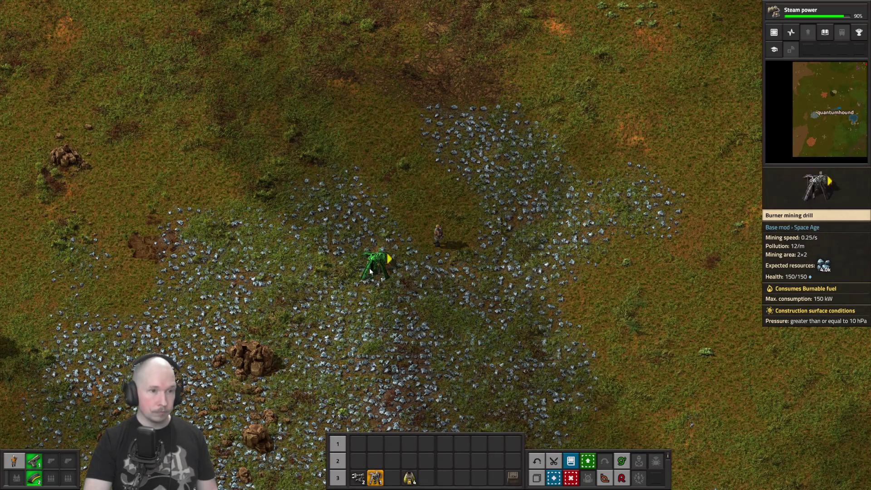
key("d")
key("w")
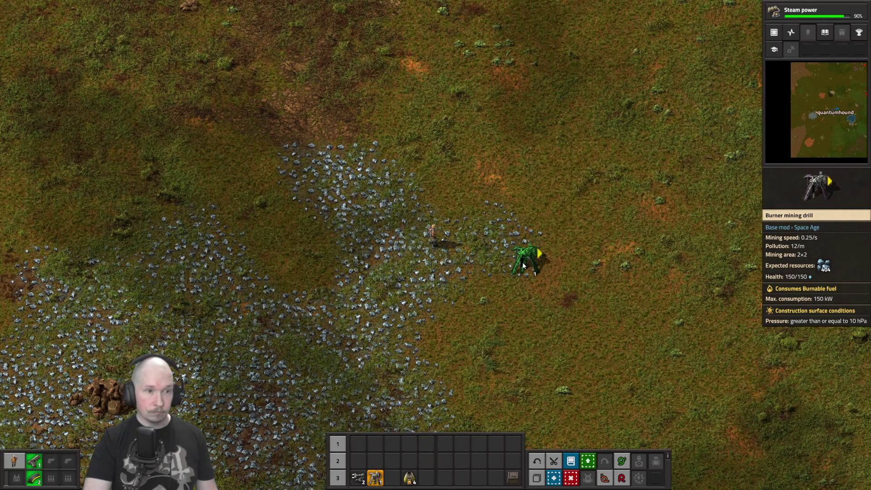
left_click(523, 266)
left_click(409, 478)
key("d")
key("s")
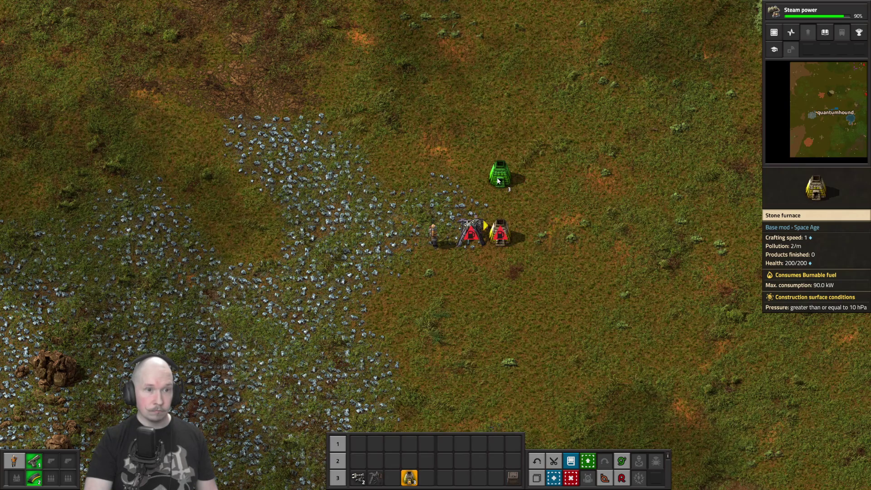
key("q")
Step: Fuel both the iron drill and its stone furnace with coal
left_click(471, 233)
left_click(459, 268)
key("e")
left_click(497, 235)
left_click(317, 167)
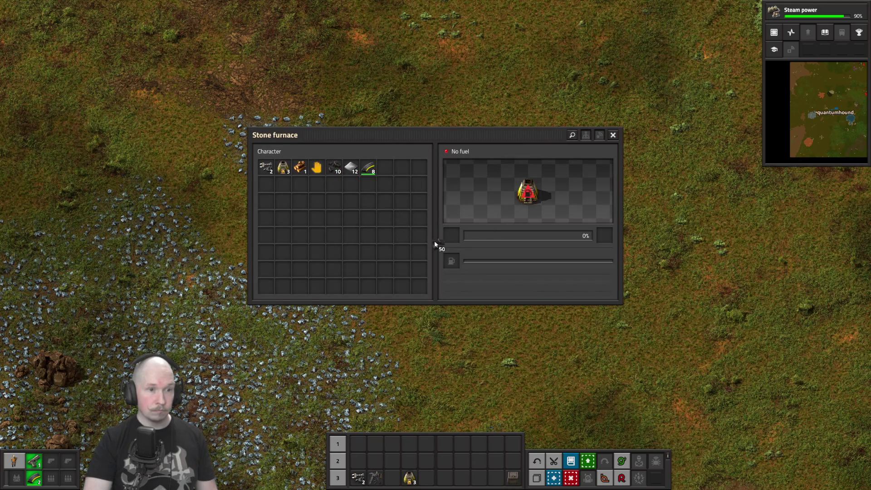
key("e")
Step: Check the drill's progress and collect the first 3 iron plates from the furnace
key("d")
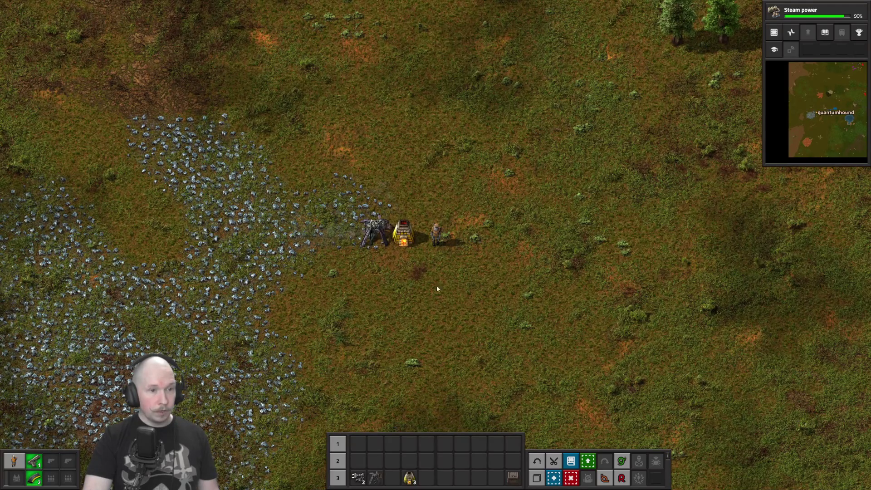
scroll(436, 285, "up", 3)
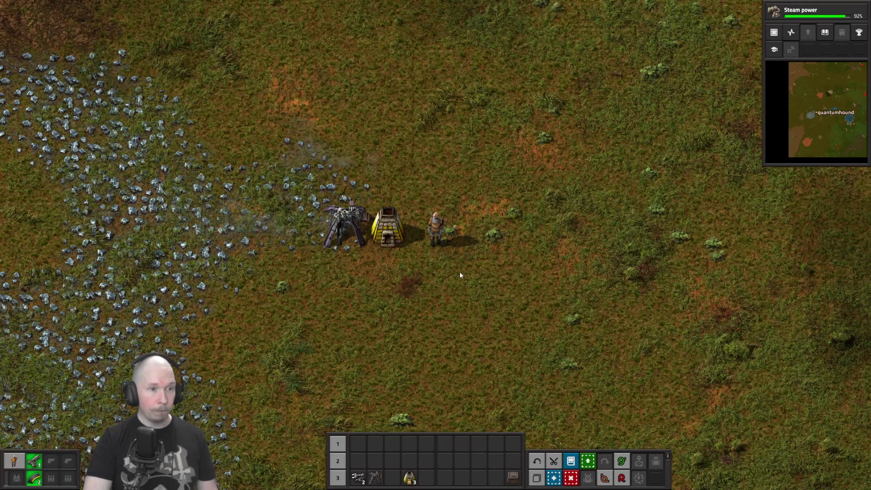
key("a")
key("a")
left_click(488, 225)
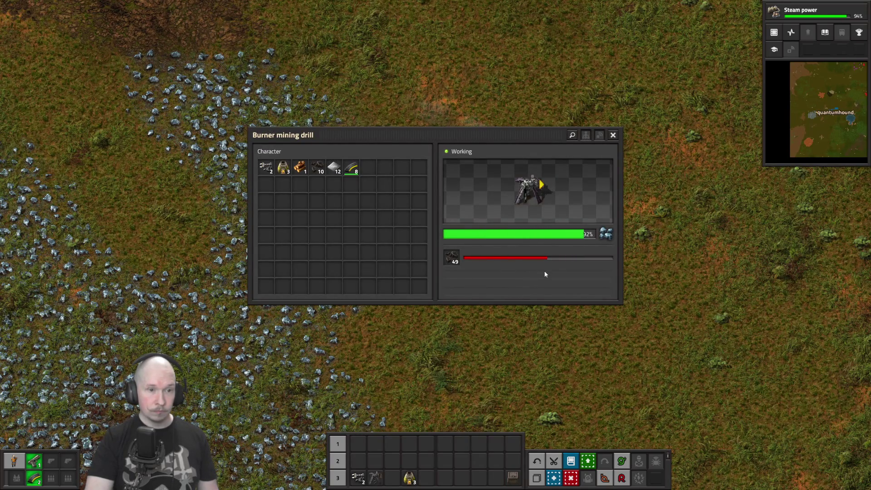
key("e")
left_click(529, 225)
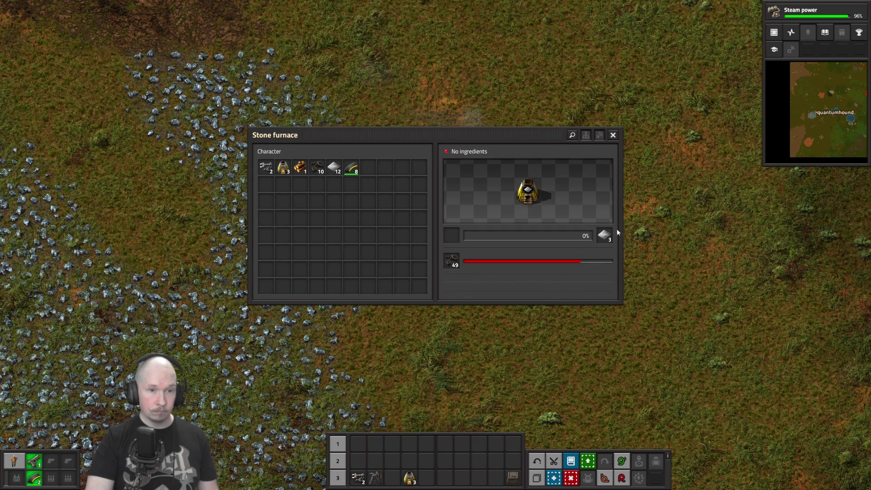
left_click(605, 235)
key("e")
Step: Step away from the furnace and bring up the production recipes in the crafting menu
key("s+d")
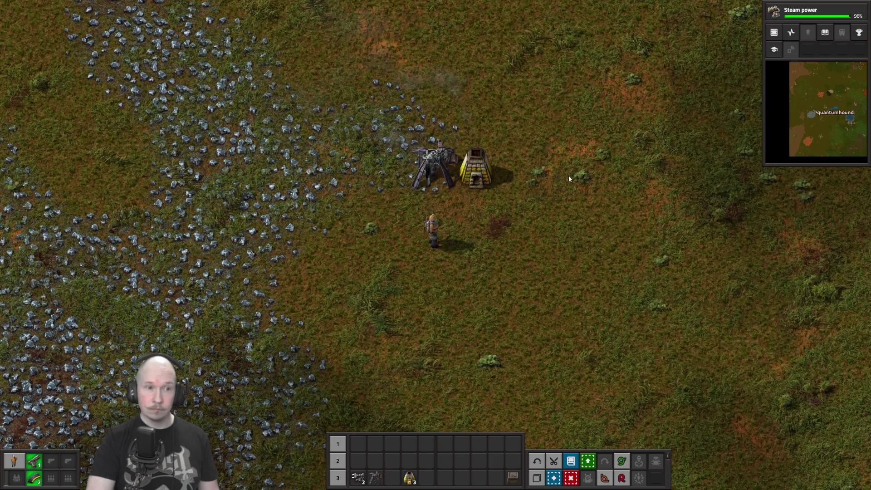
key("e")
left_click(460, 157)
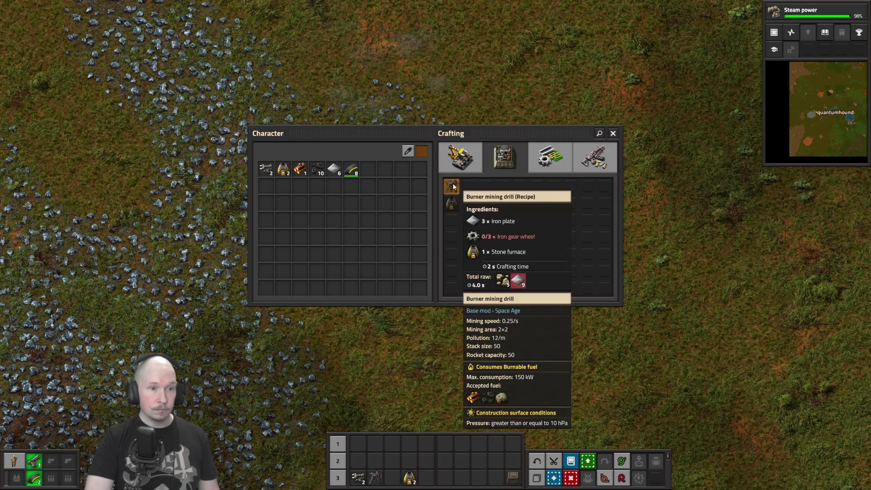
Step: Craft a burner mining drill, then view the Electronics technology in the research tree
left_click(452, 186)
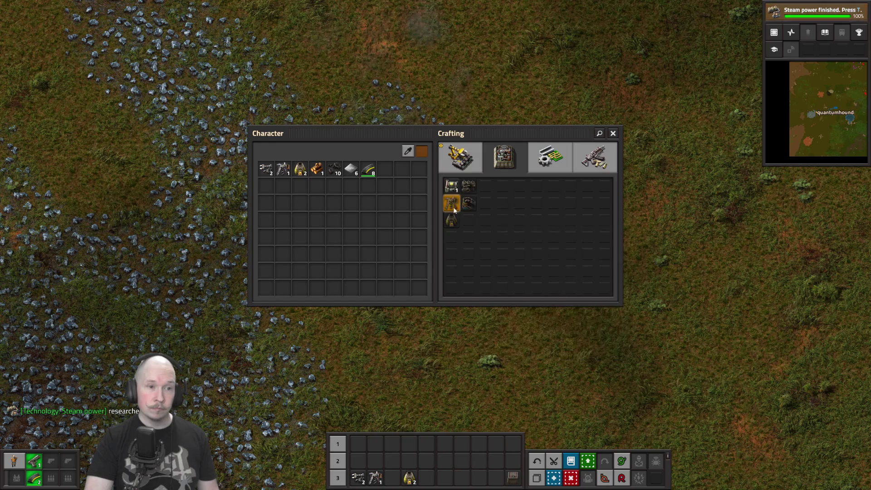
key("e")
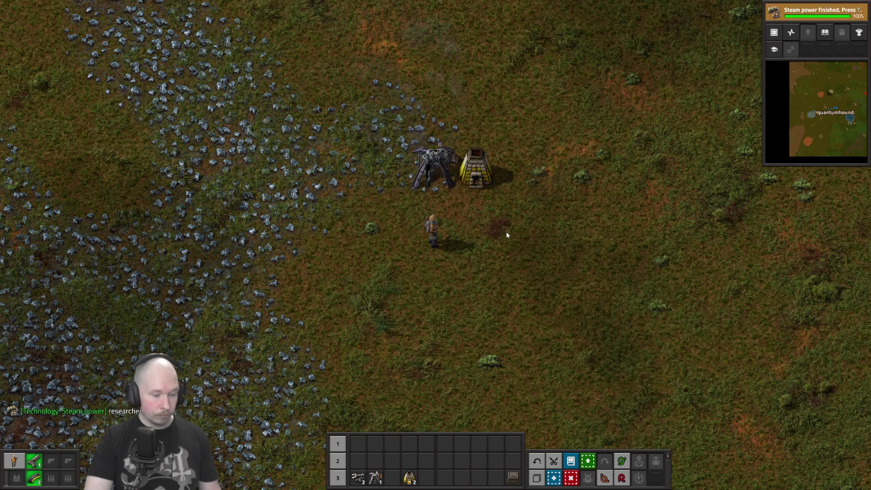
key("t")
left_click(28, 222)
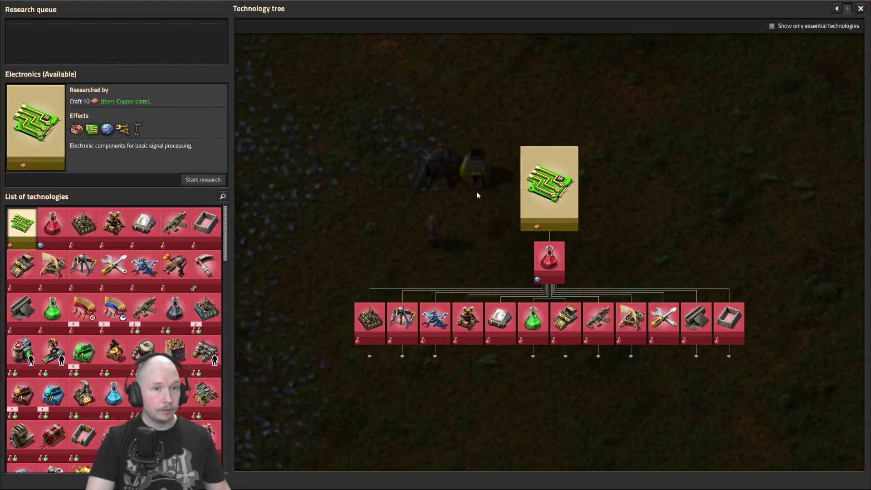
Step: Close the research tree and empty the iron furnace's plates, bringing iron plates to 11
key("Escape")
key("w")
left_click(507, 222)
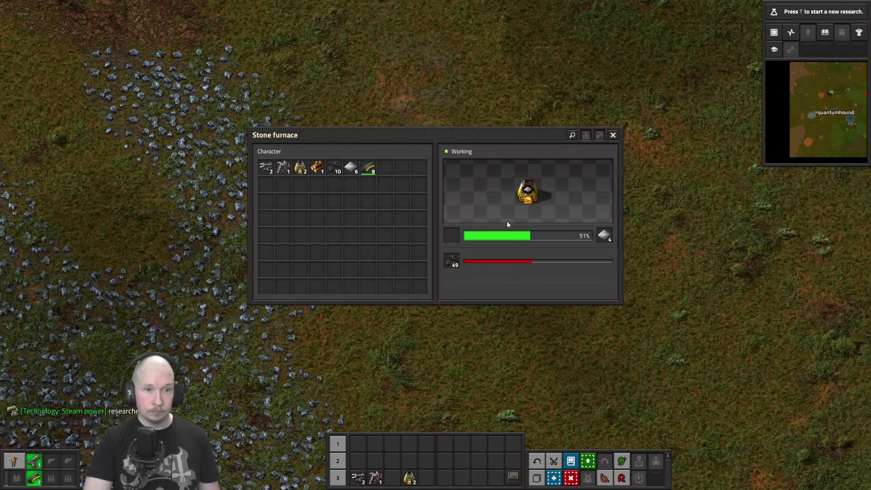
left_click(608, 237, "shift")
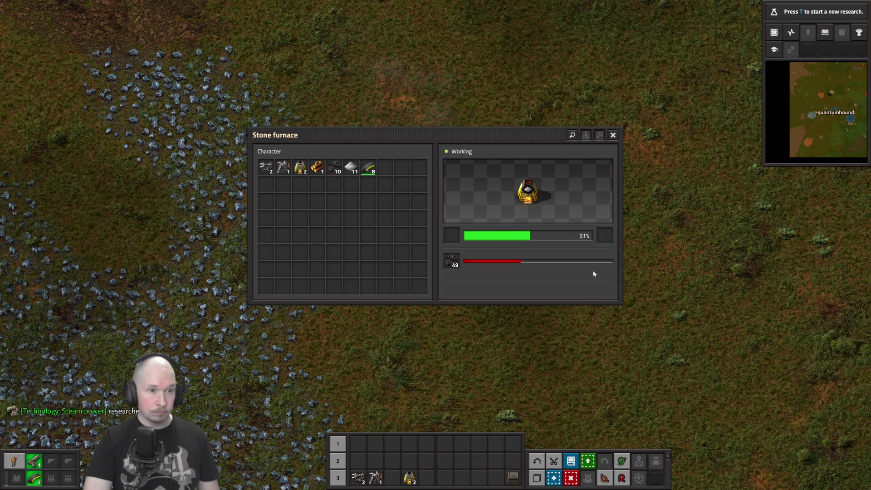
Step: Close the furnace and walk north-east into the copper ore field
key("e")
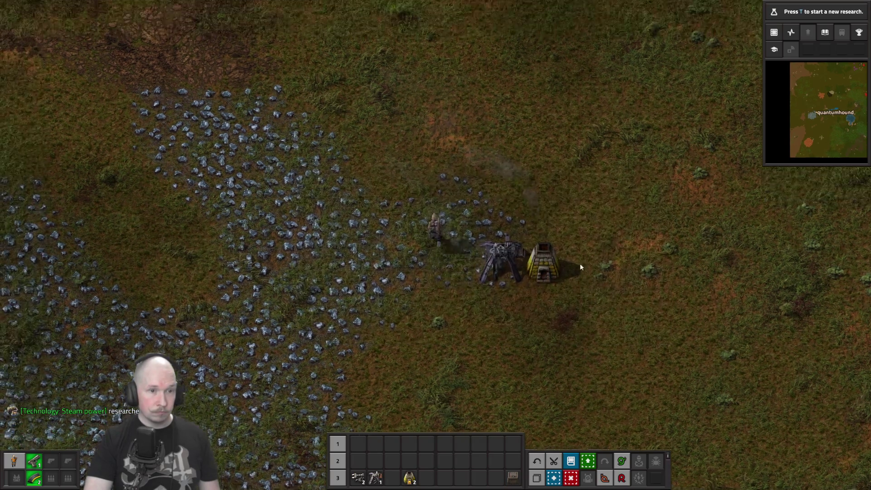
key("w")
key("d")
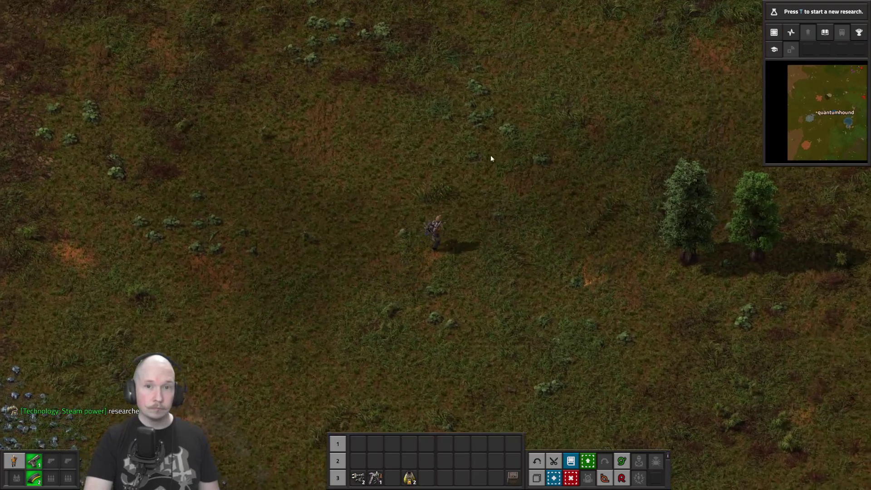
key("w")
key("d")
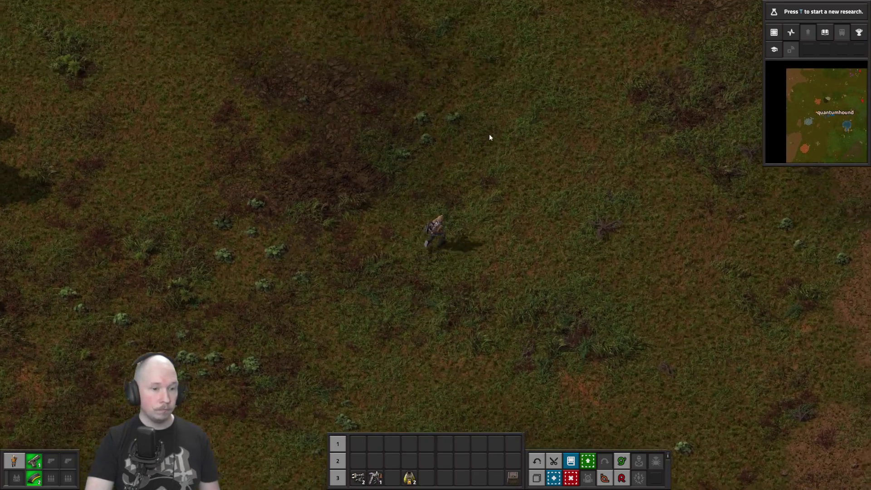
key("w")
key("d")
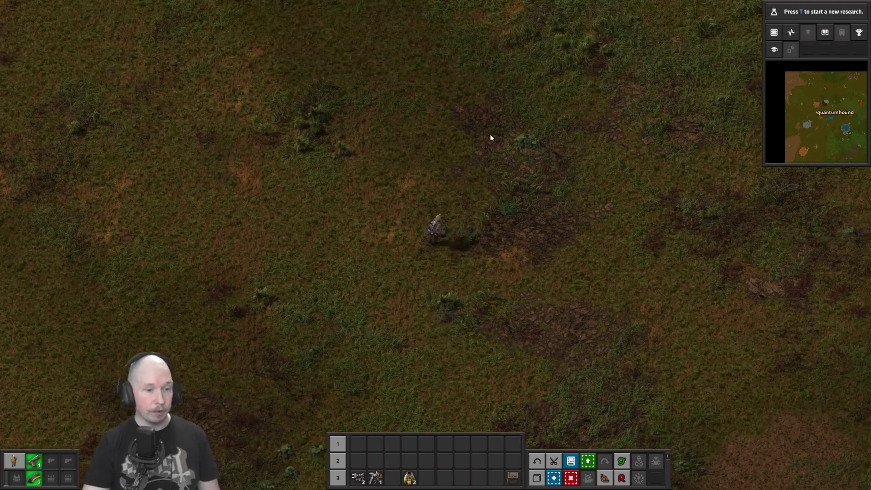
key("w")
key("d")
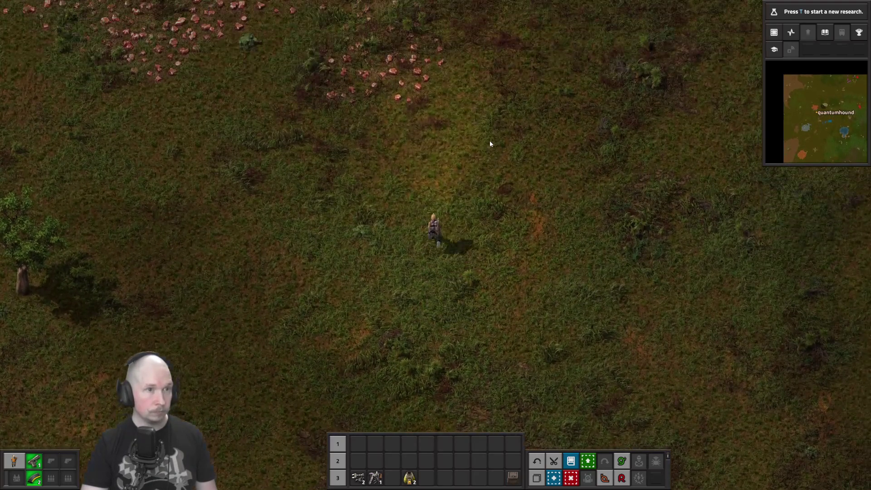
key("w")
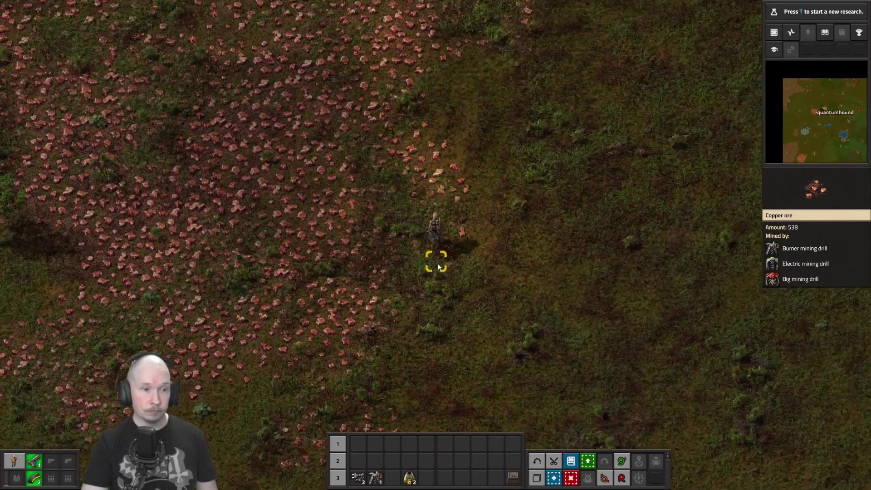
key("w")
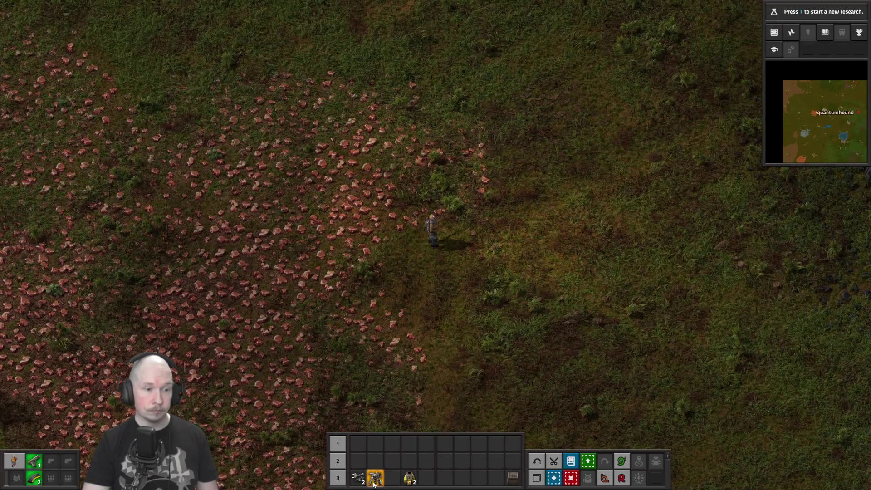
Step: Place a burner mining drill on the copper ore with a stone furnace beside it, then head back
left_click_drag(375, 480, 411, 445)
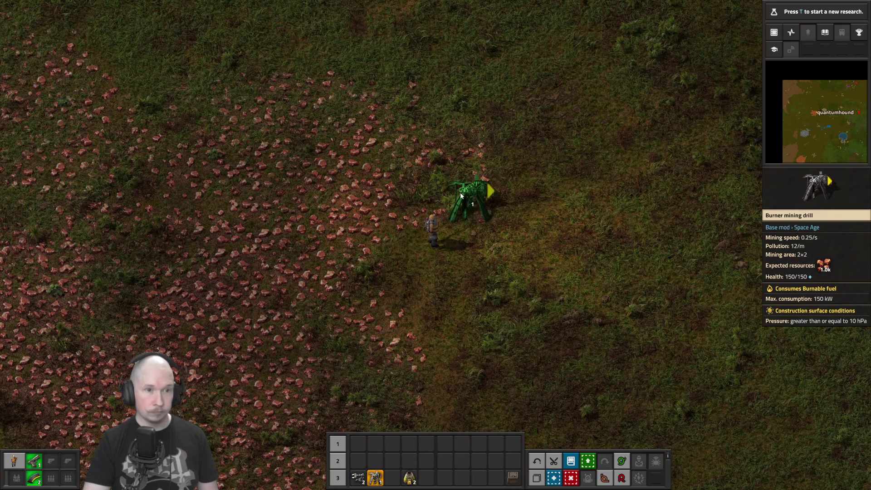
key("d")
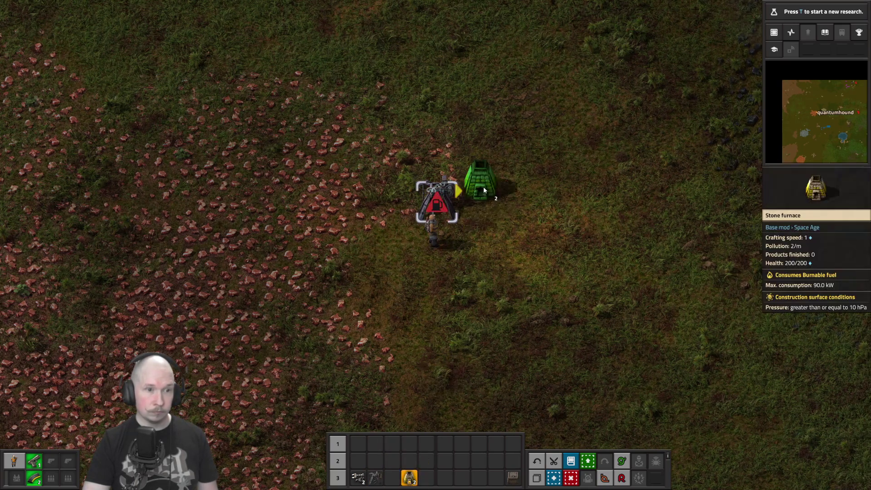
key("q")
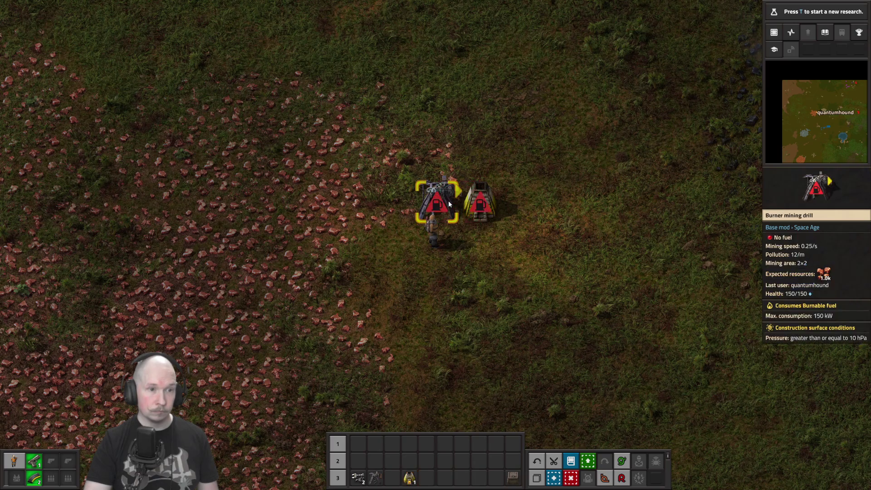
left_click(449, 201)
key("e")
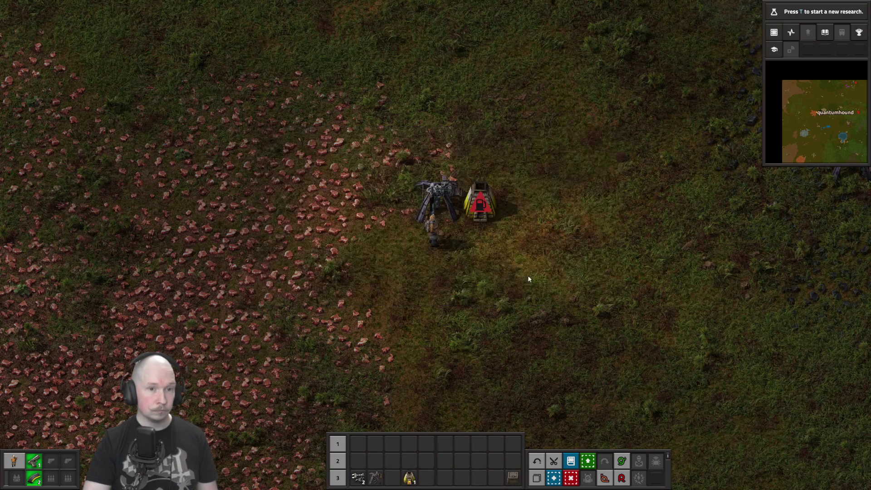
key("w")
key("d")
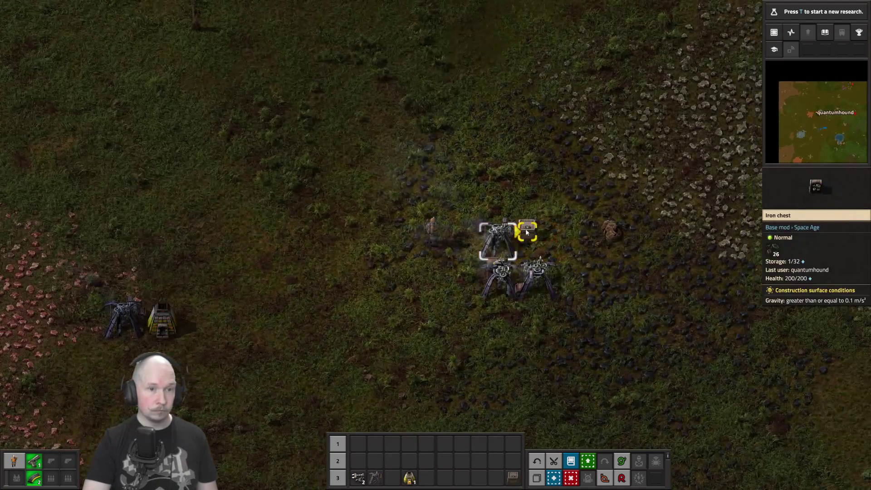
Step: Take the coal out of the coal chest and check the neighbouring coal drill
left_click(526, 231)
left_click(450, 239, "shift")
key("e")
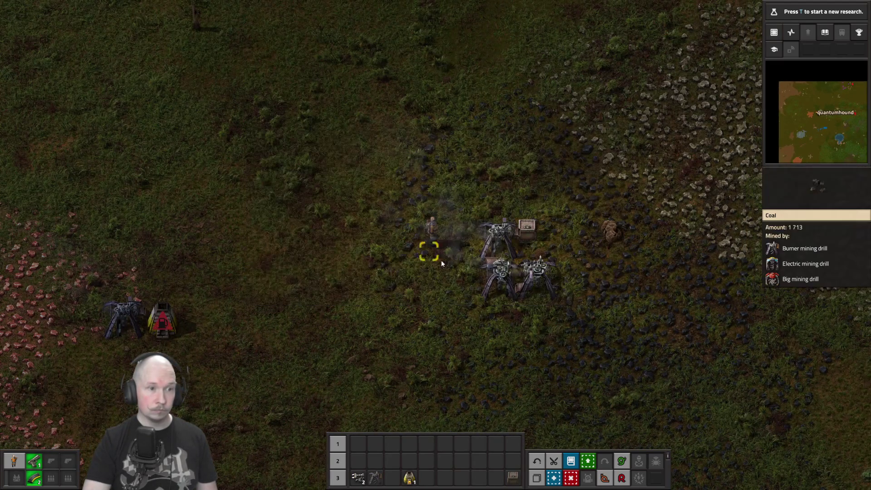
left_click(491, 274)
key("e")
key("a")
key("s")
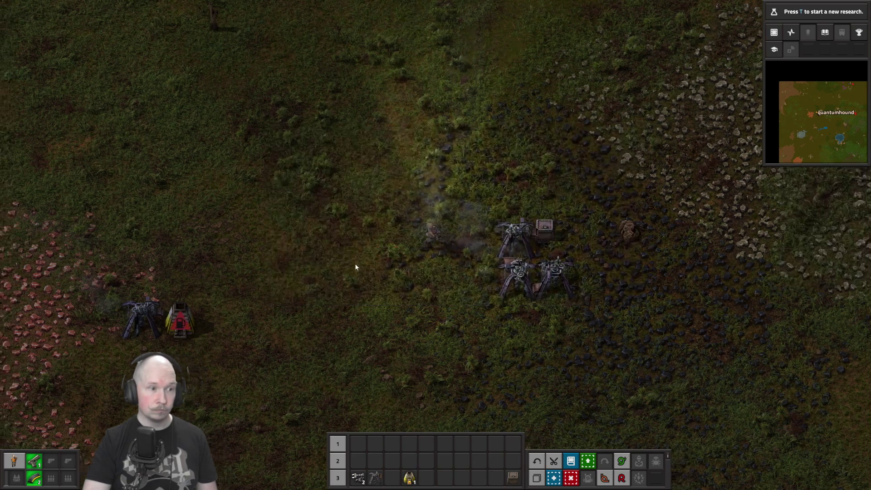
Step: Fuel the copper stone furnace and the copper drill with coal
left_click(331, 261)
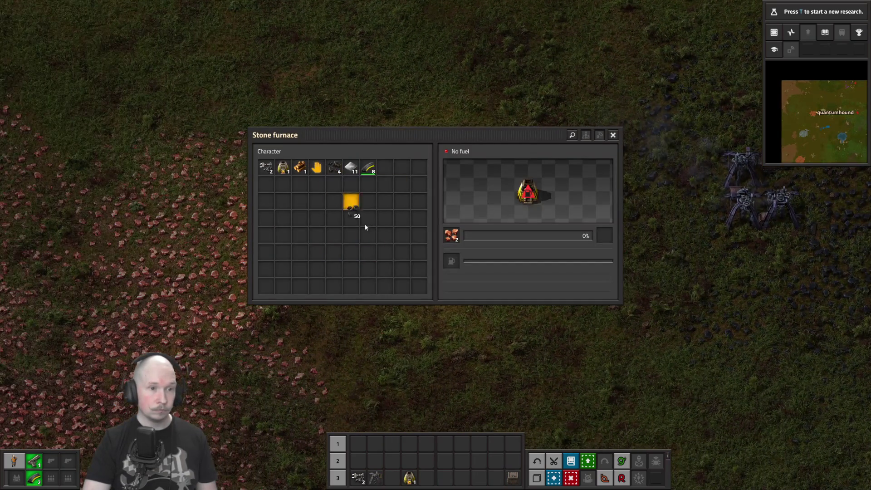
left_click(453, 268)
key("e")
left_click(366, 236)
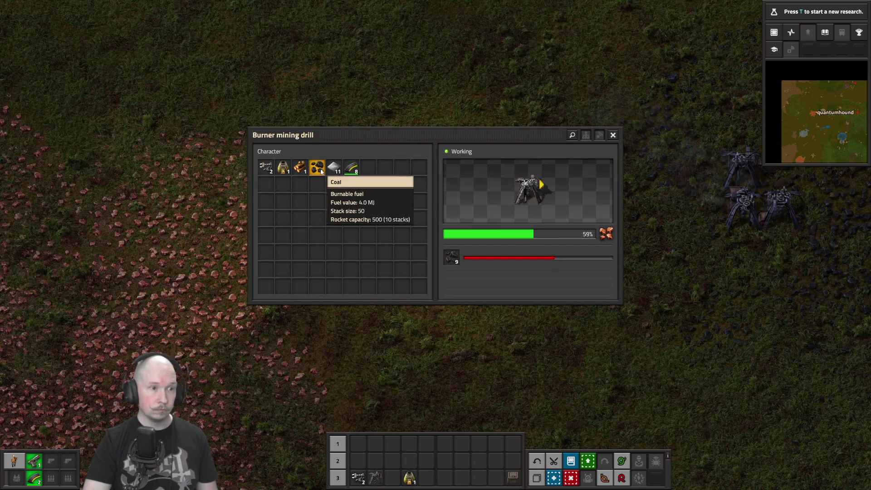
key("e")
key("d")
key("w")
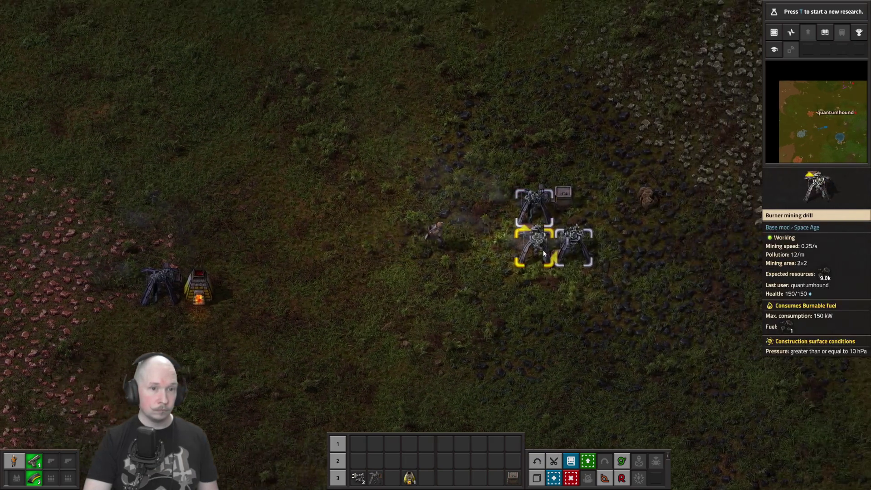
Step: Inspect the two coal drills and return the held coal to the inventory
left_click(532, 236)
key("e")
left_click(522, 245)
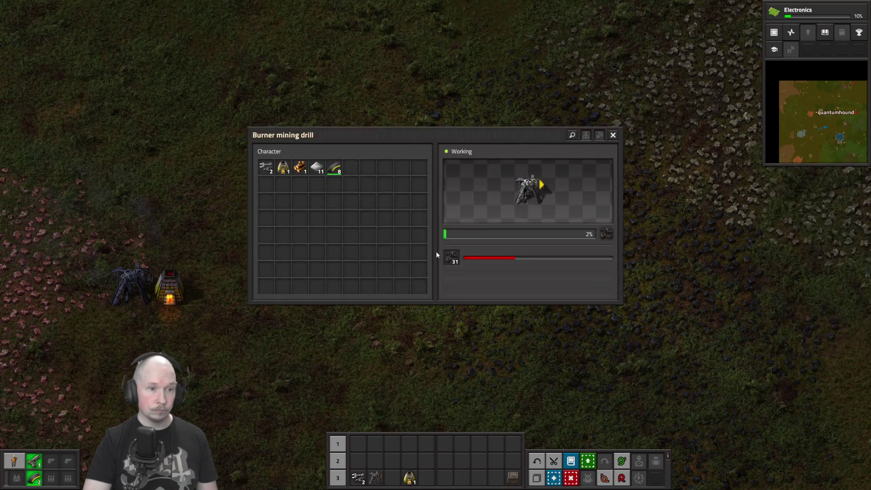
left_click(373, 218)
key("e")
key("a")
Step: Refuel the copper drill with more coal and check the furnace's copper plate output
left_click(300, 271)
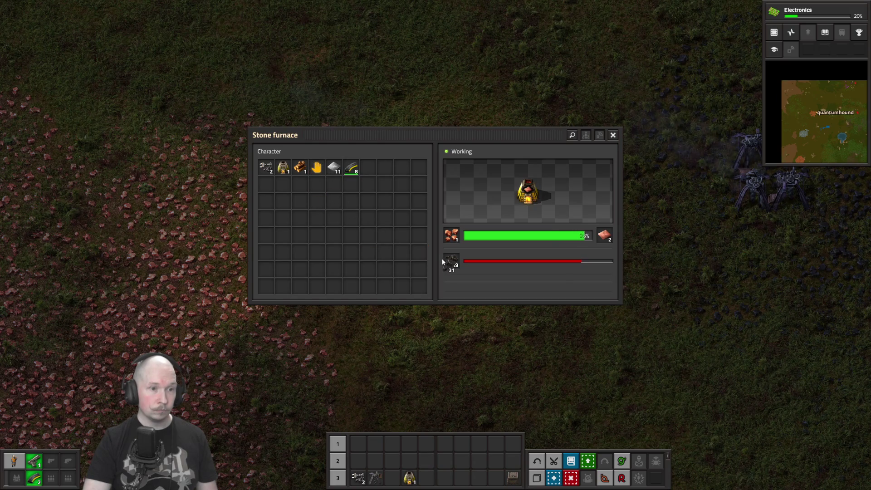
key("e")
left_click(366, 225)
left_click(320, 169)
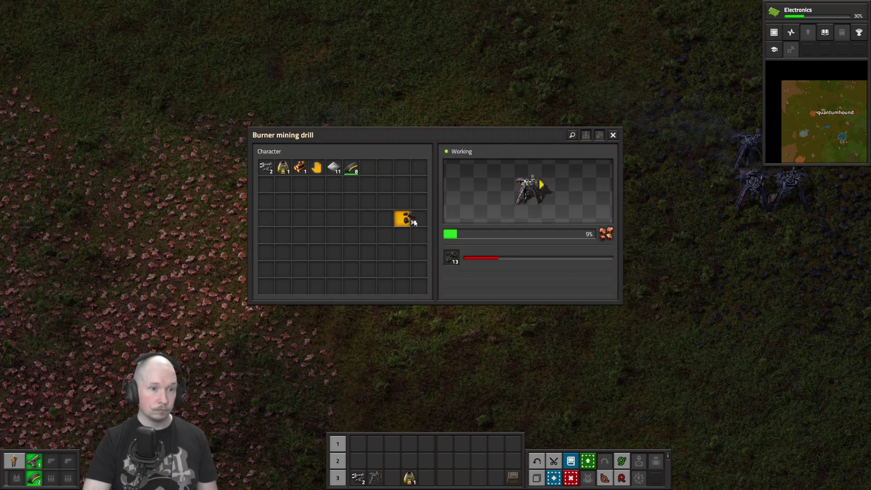
key("e")
left_click(442, 249)
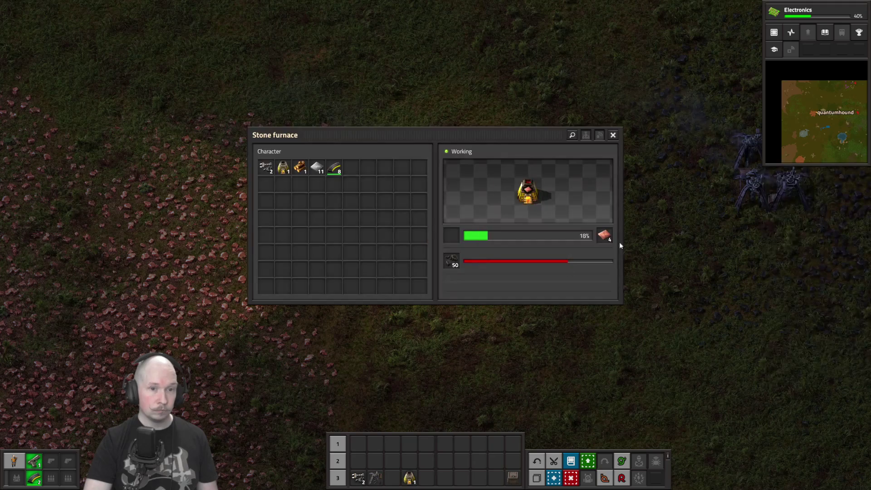
key("e")
Step: Step away from the copper furnace and bring up the crafting recipes
key("s")
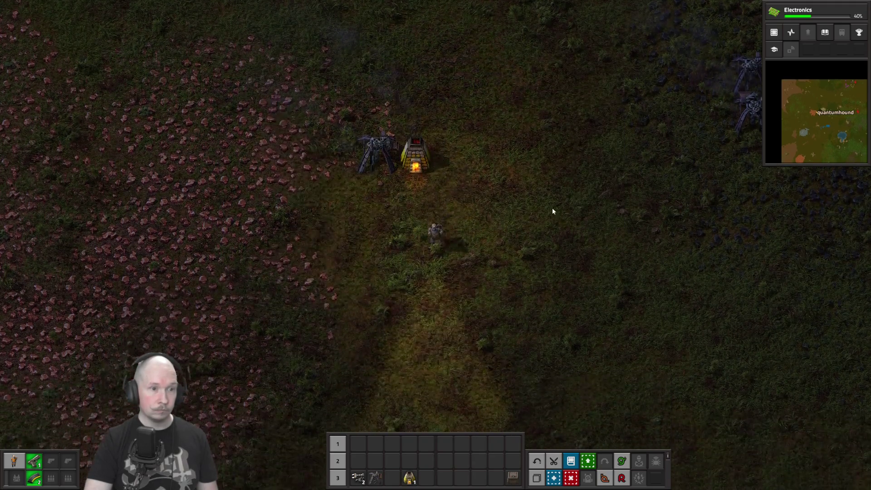
key("w")
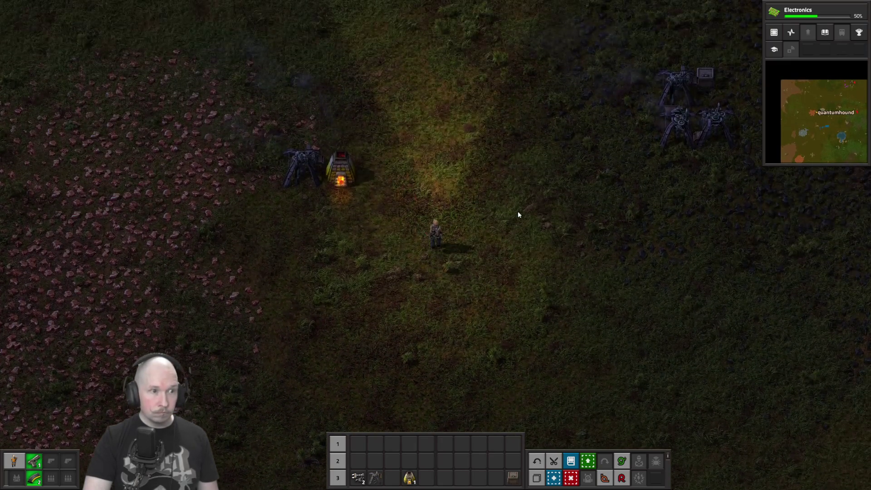
key("e")
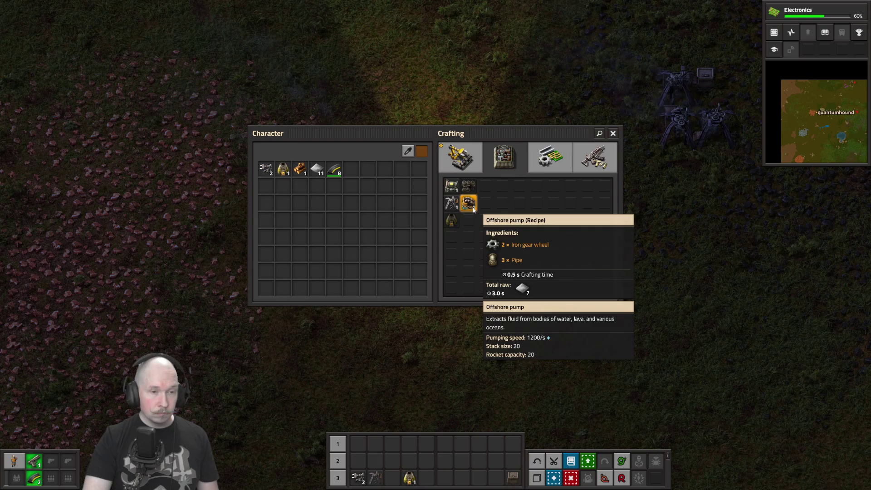
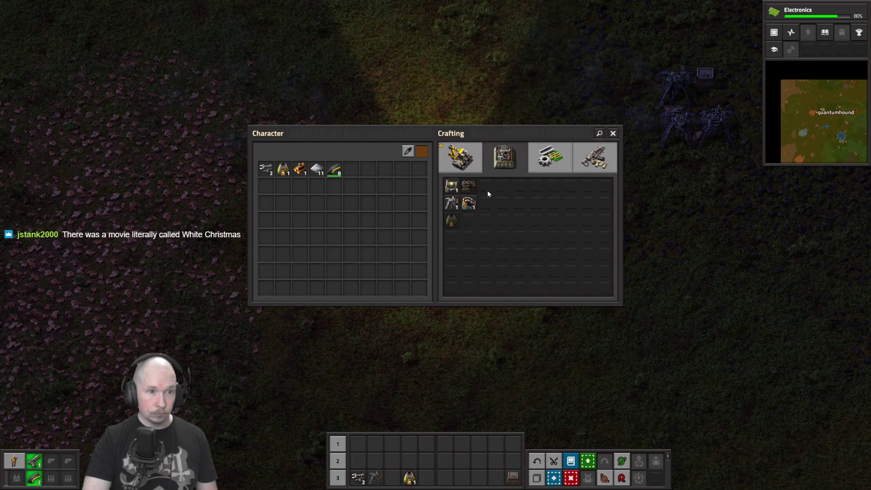
Step: Craft a boiler, walk south-west, and bring up the technology tree
left_click(452, 187)
key("e")
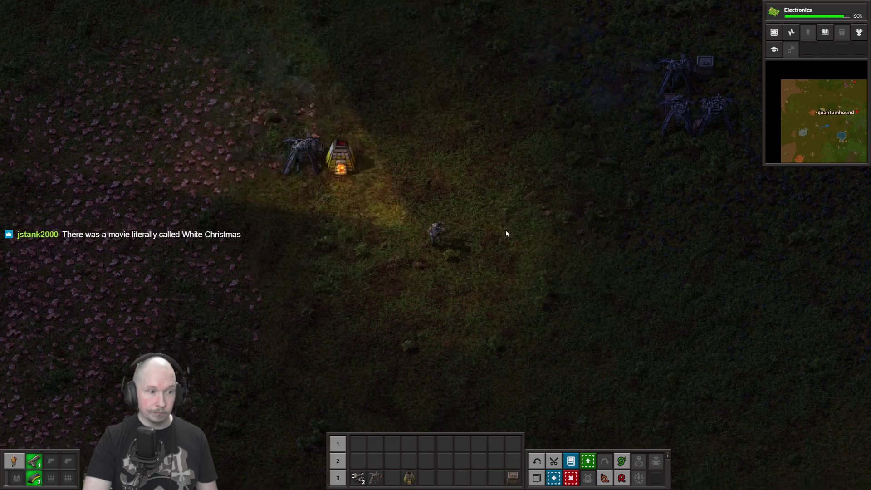
key("s")
key("s")
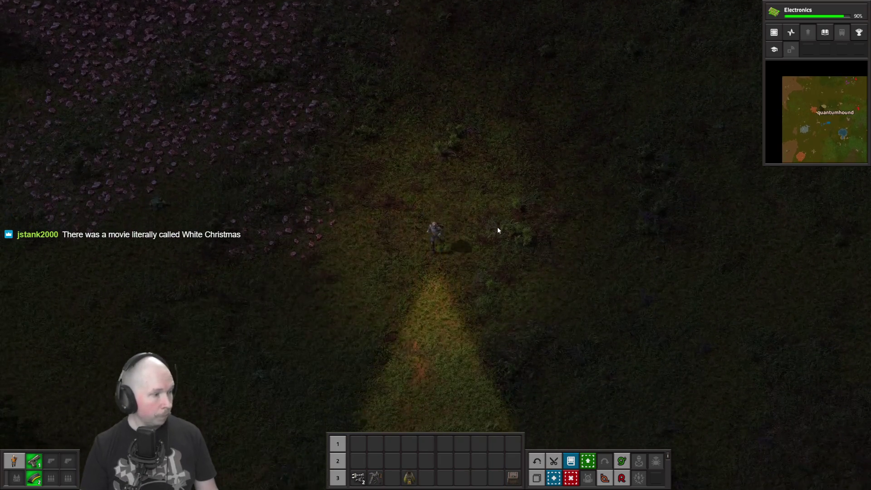
key("s")
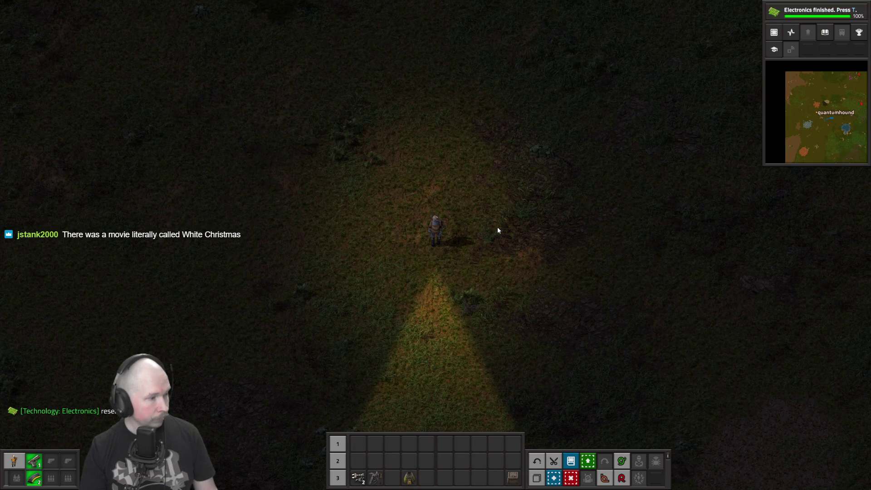
key("a+s")
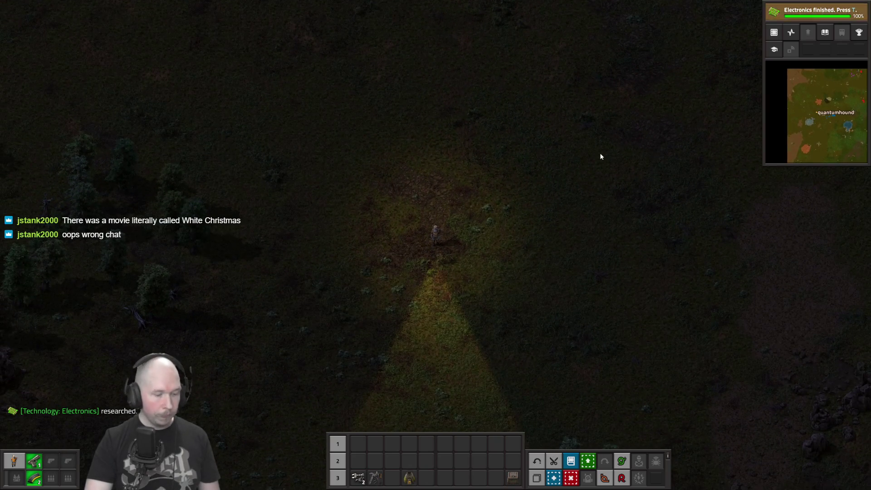
key("t")
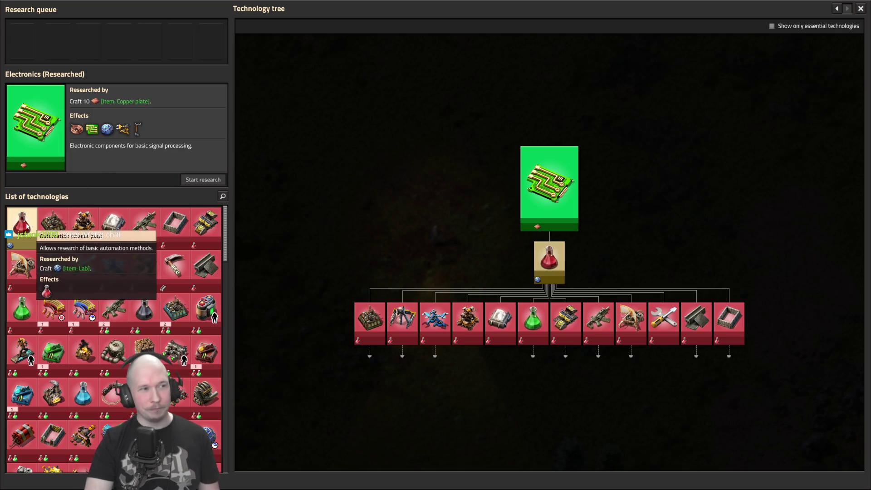
Step: View the Automation science pack technology, then walk south-west to the drill and furnace
left_click(30, 221)
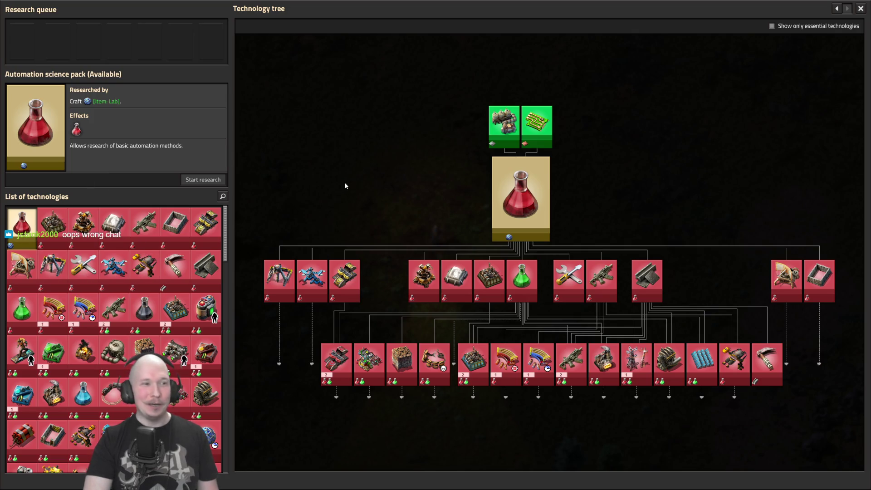
key("Escape")
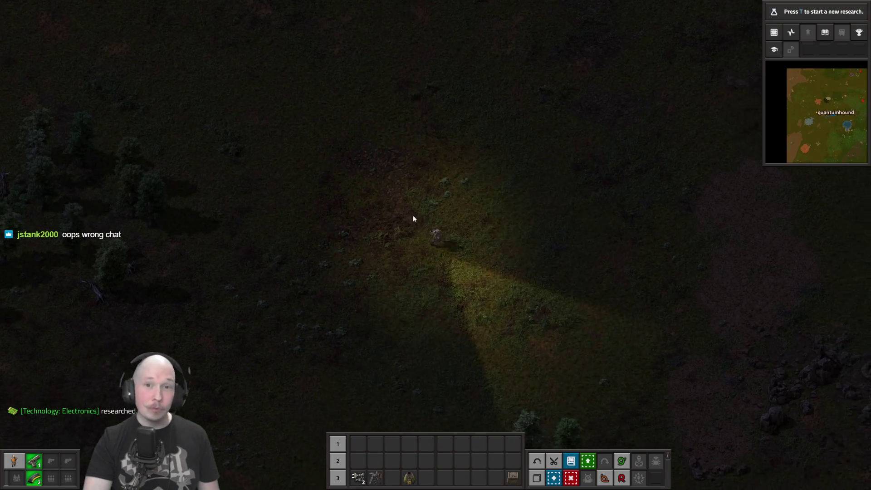
key("s")
key("a")
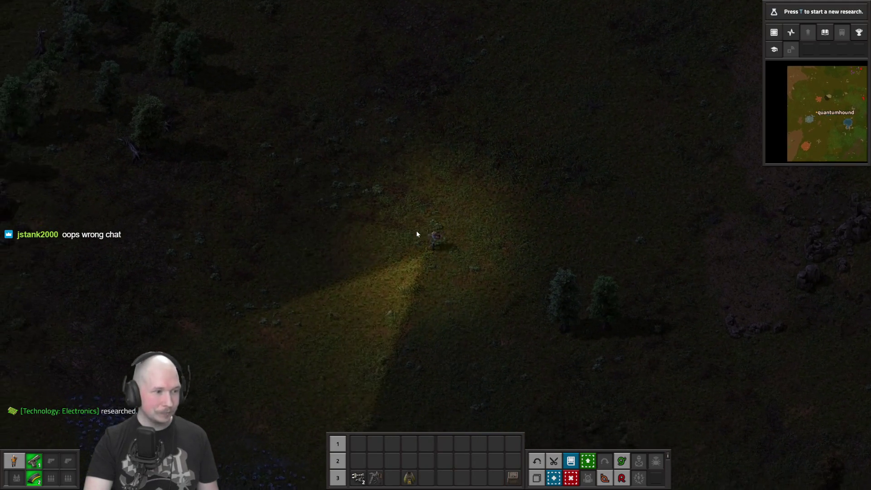
key("s")
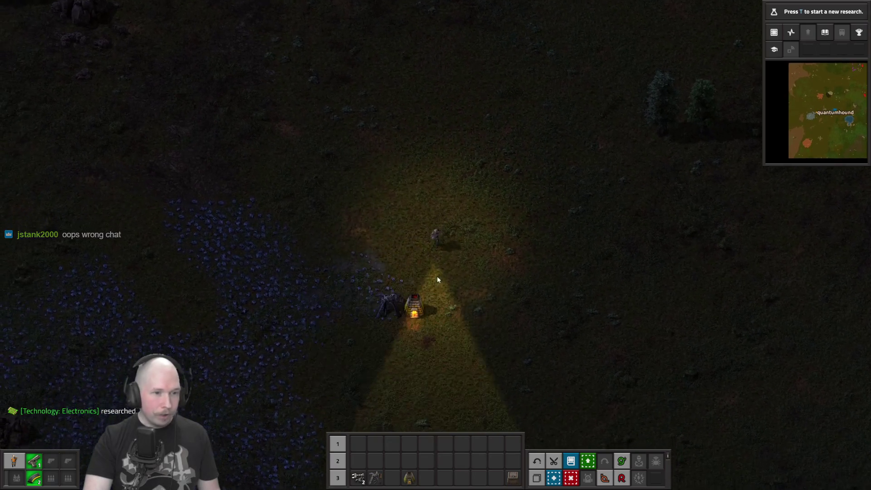
Step: Inspect the stone furnace and the burner mining drill beside it
left_click(413, 281)
key("e")
left_click(383, 276)
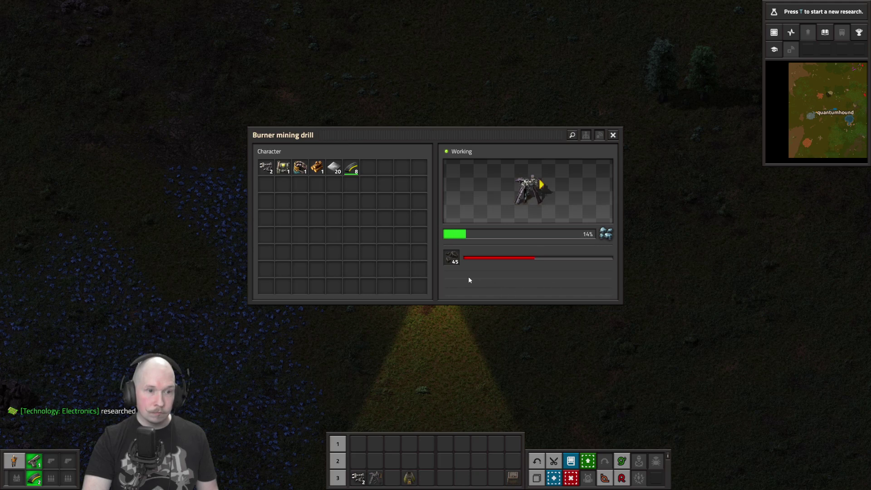
key("e")
left_click(420, 278)
key("e")
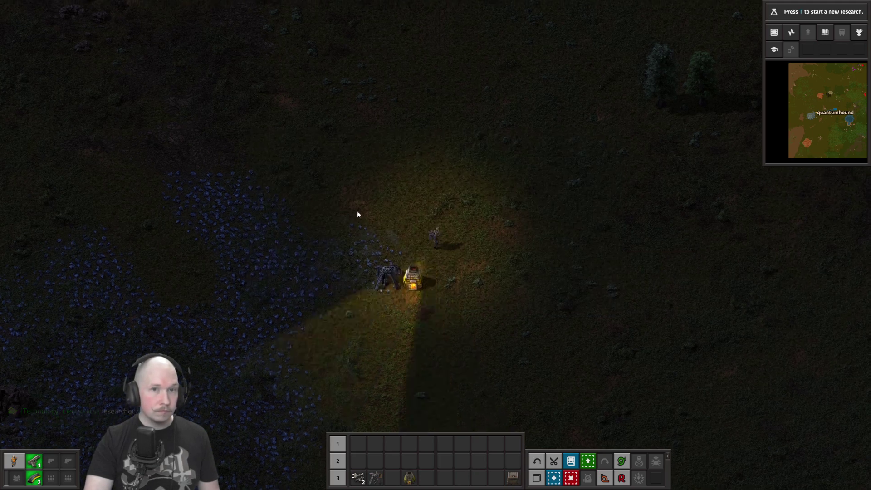
Step: Load the firearm magazines into the ammo slot and craft one more magazine
key("w")
key("e")
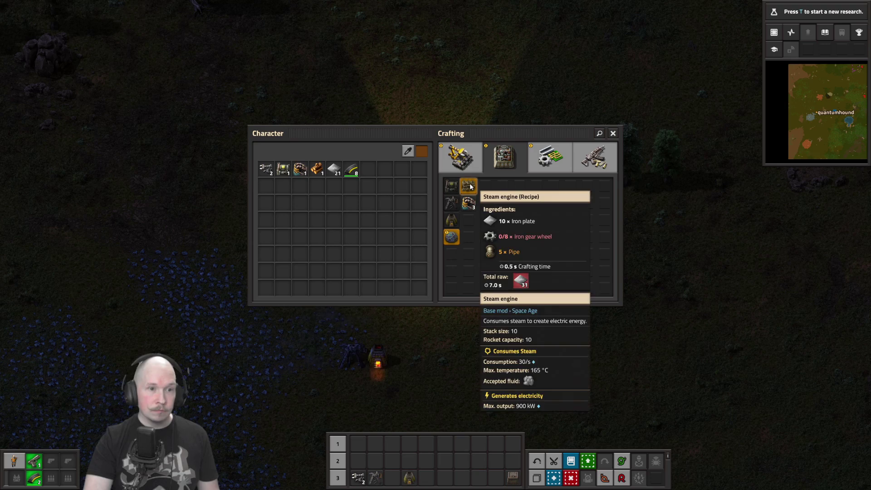
mouse_move(454, 240)
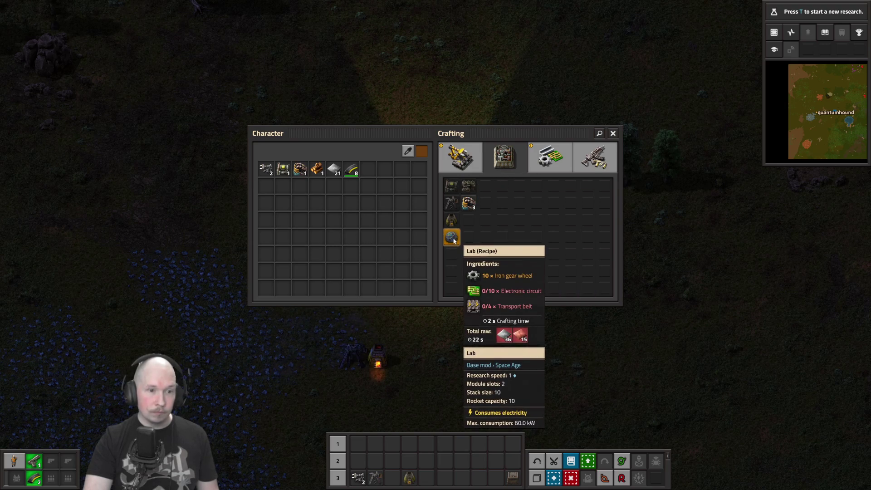
left_click(499, 161)
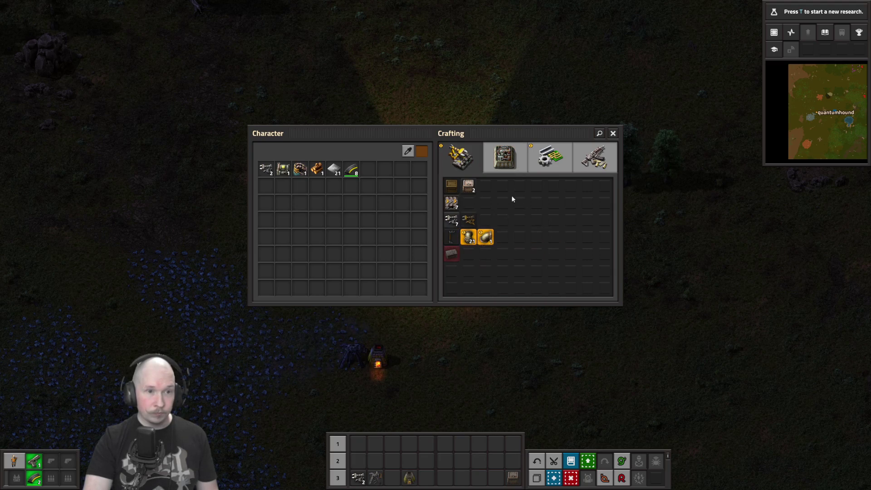
left_click(541, 165)
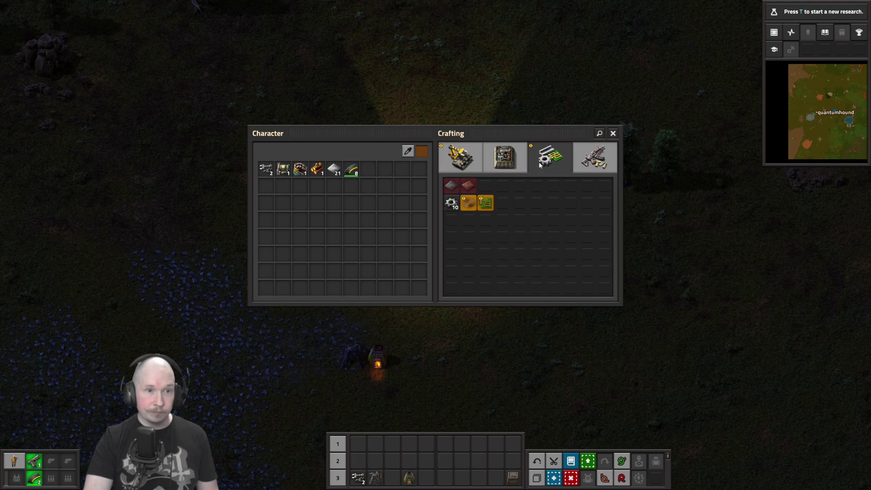
left_click(592, 159)
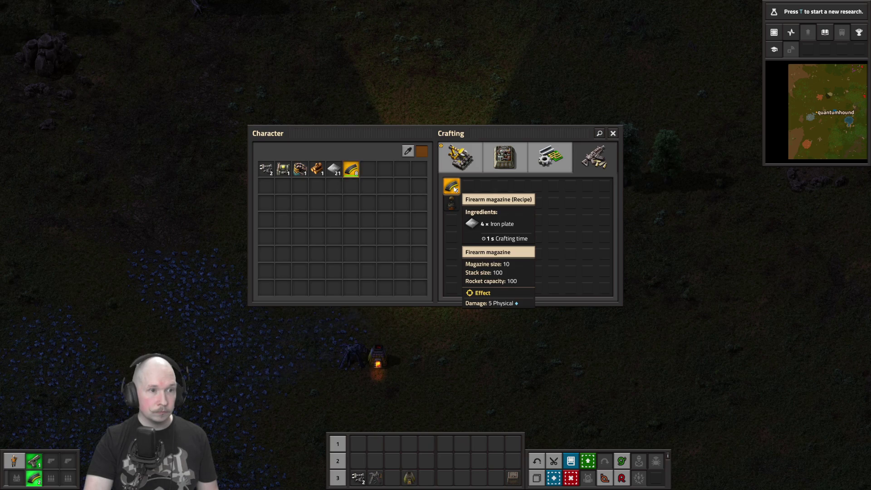
left_click(350, 169)
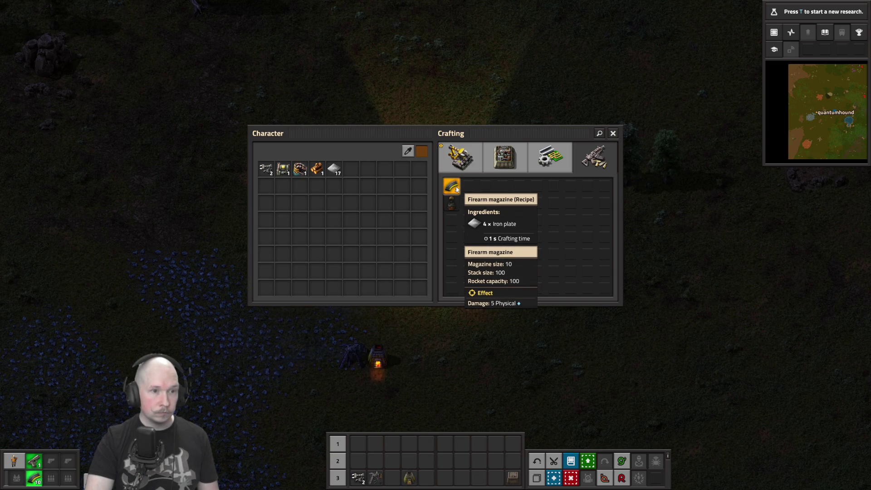
left_click(456, 189)
Step: Collect iron plates from the southern stone furnace and the northern one
key("e")
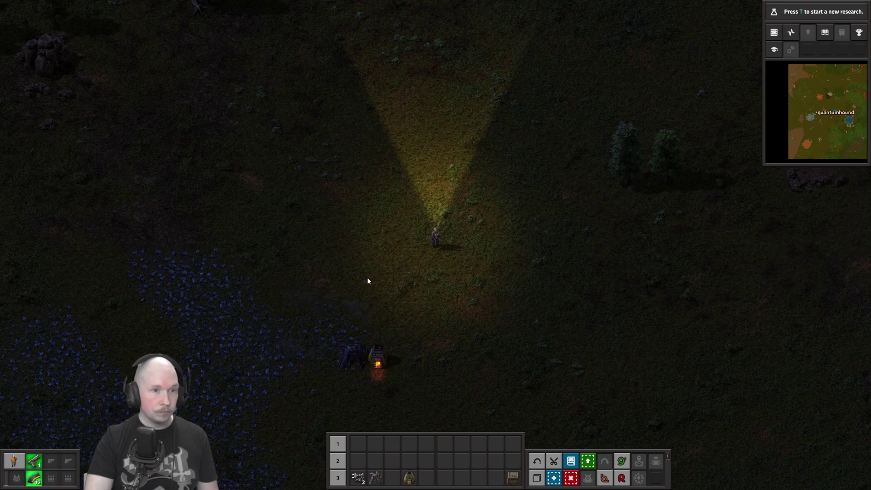
key("s")
left_click(404, 279)
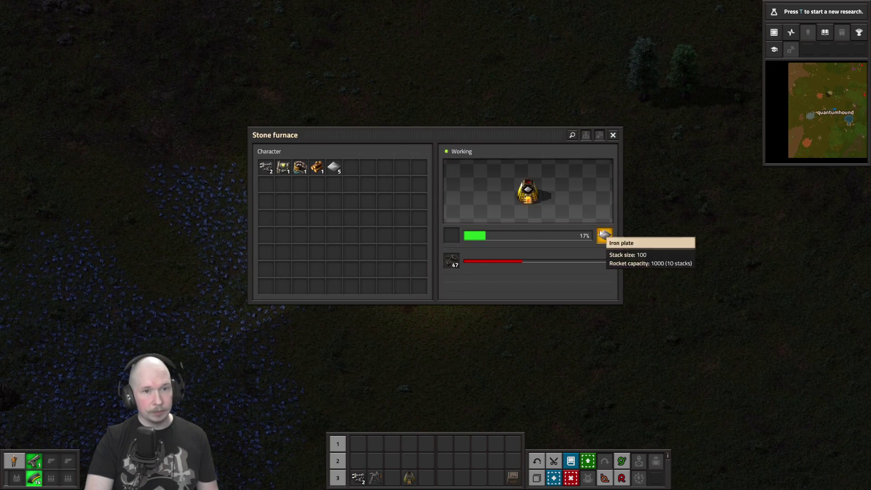
key("e")
key("w+d")
key("w+d")
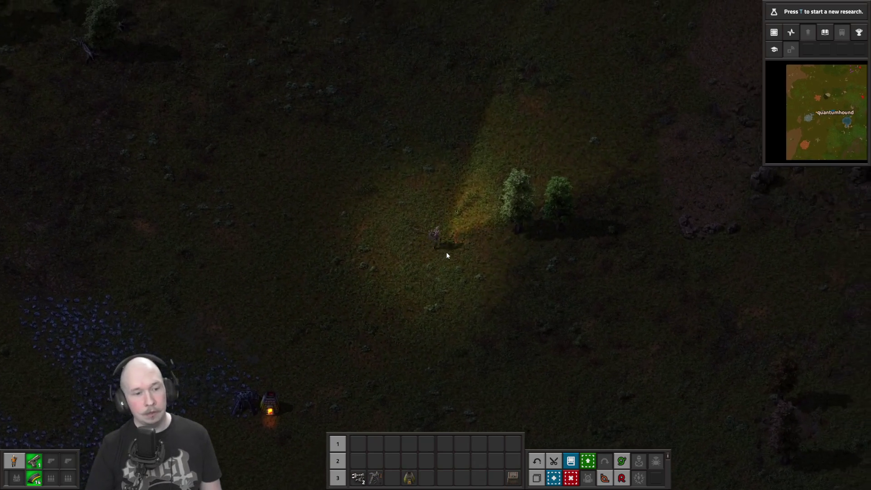
key("w")
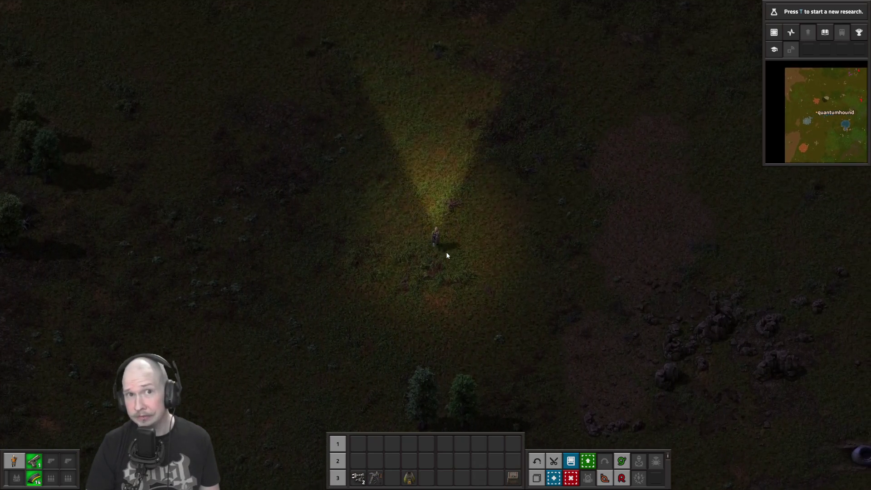
key("w")
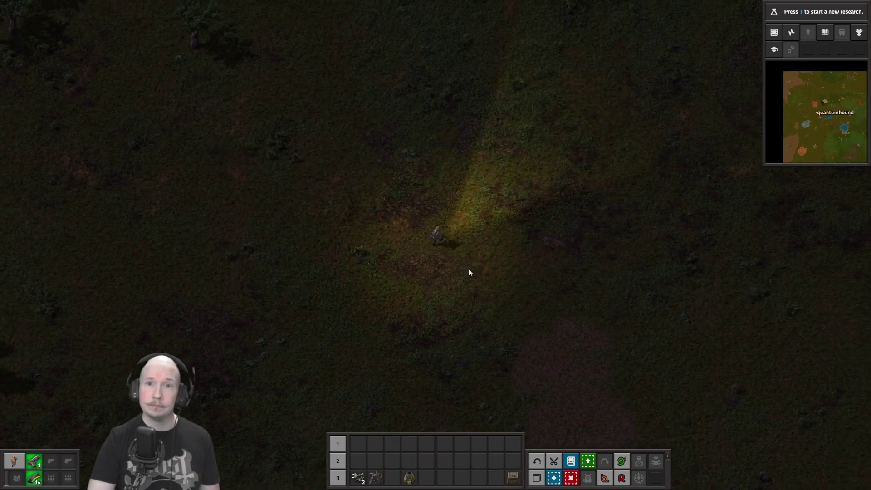
key("w")
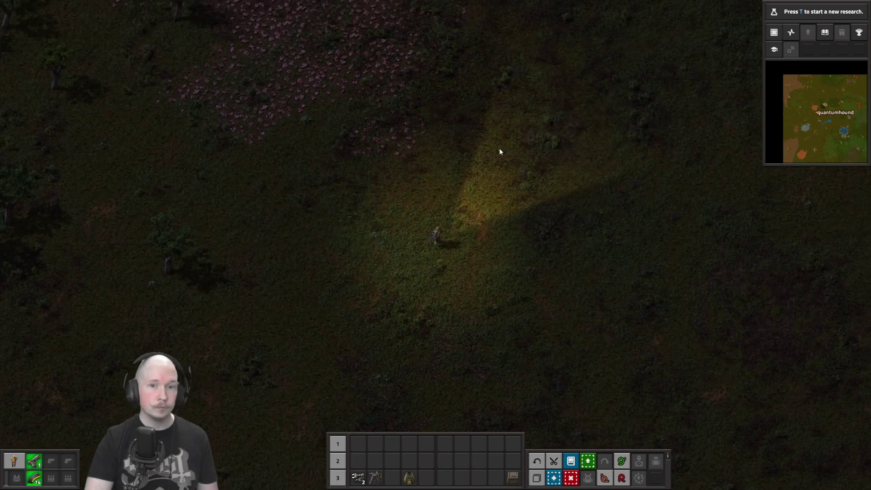
key("w")
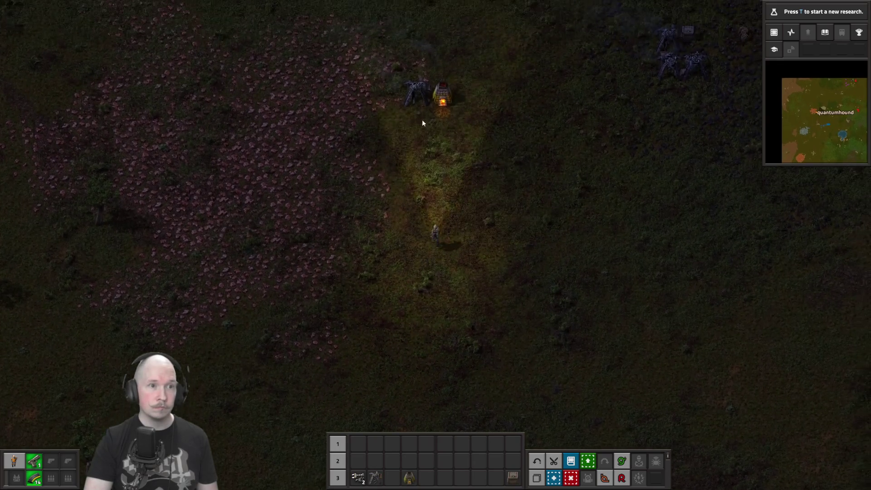
left_click(449, 180)
key("e")
Step: Check the burner drills on the coal patch and collect coal from them
key("d")
key("w")
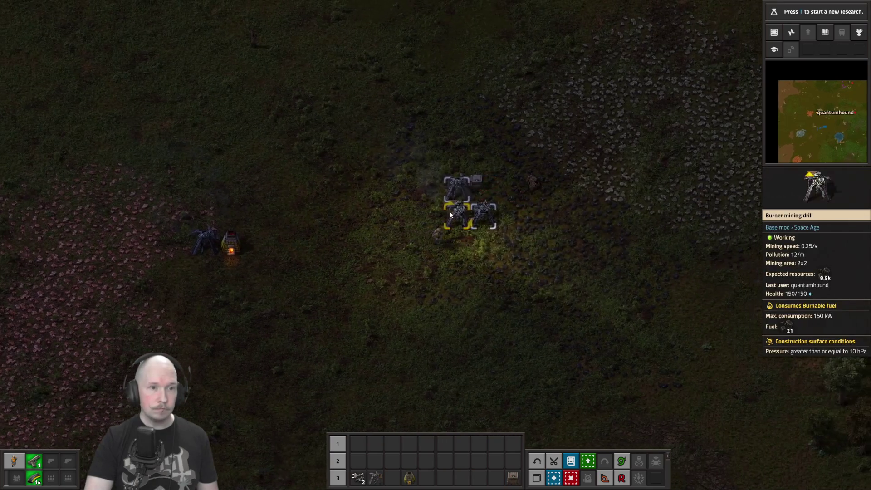
left_click(453, 211)
key("e")
left_click(454, 213)
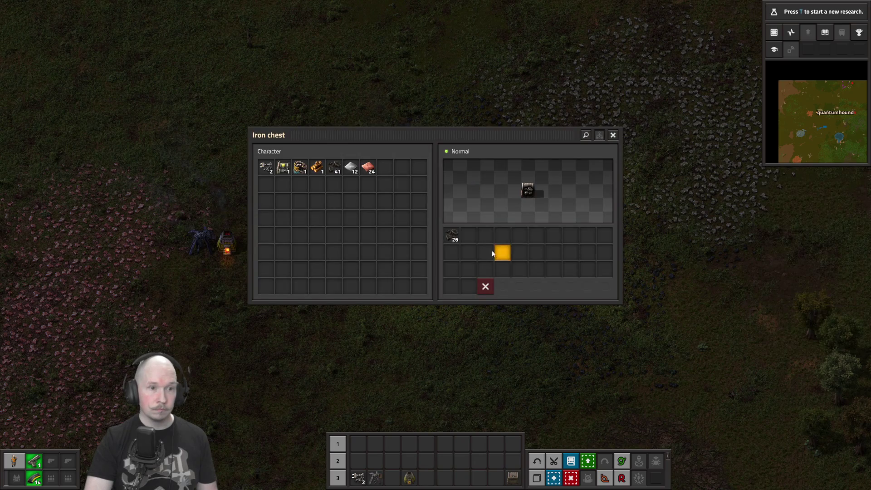
key("e")
left_click(479, 215)
key("e")
Step: Take all the coal out of the iron chest, bringing inventory coal to 50
key("d")
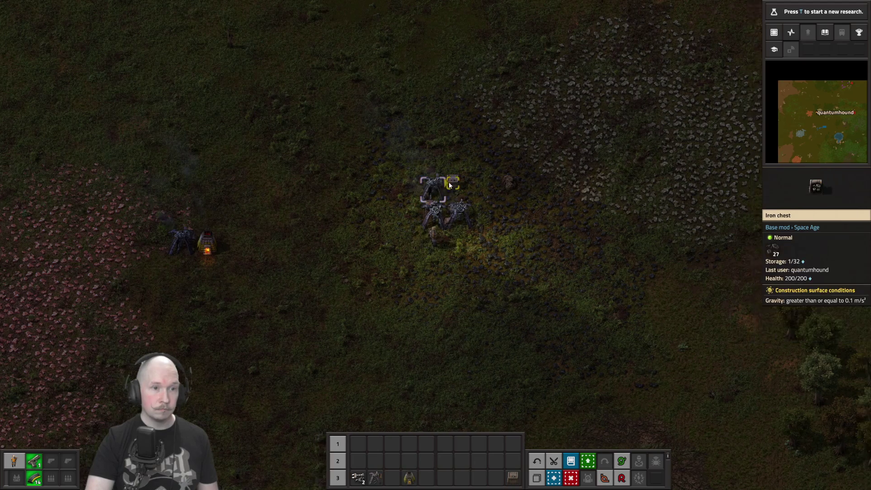
left_click(450, 184)
left_click(451, 235, "shift")
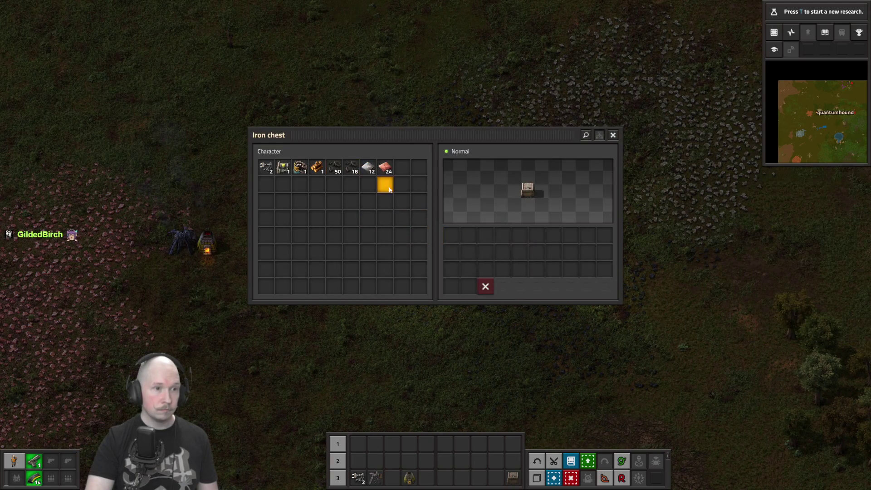
key("e")
key("a")
key("s")
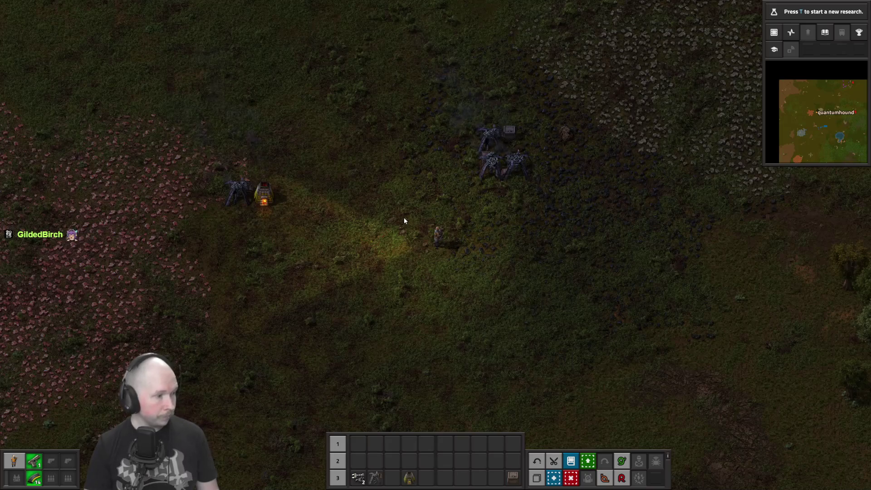
Step: Walk down-left and review the Automation science pack technology
key("s")
key("a")
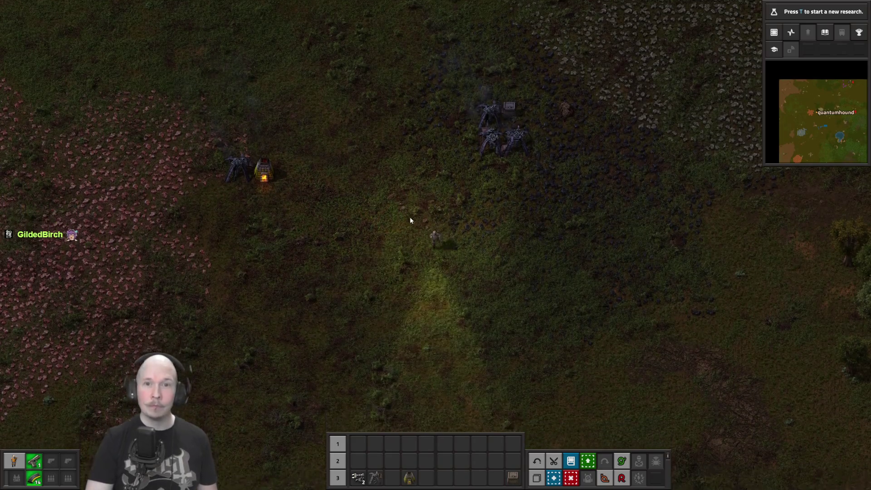
key("t")
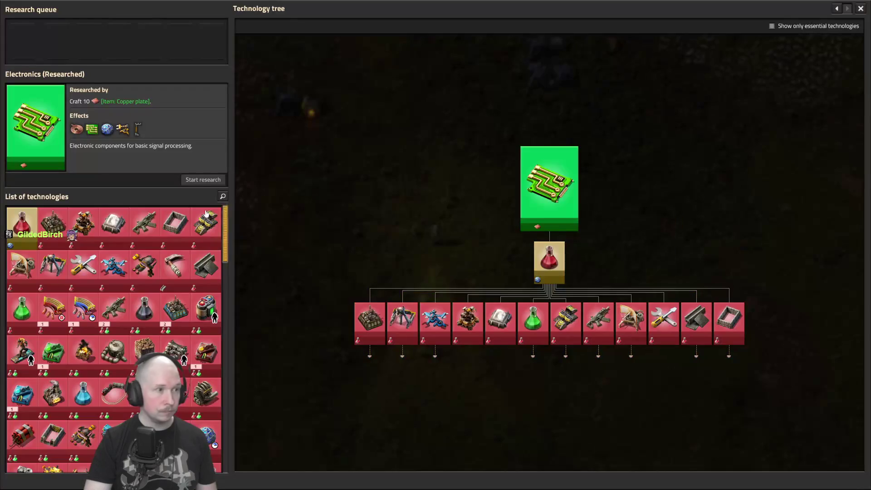
left_click(30, 222)
key("Escape")
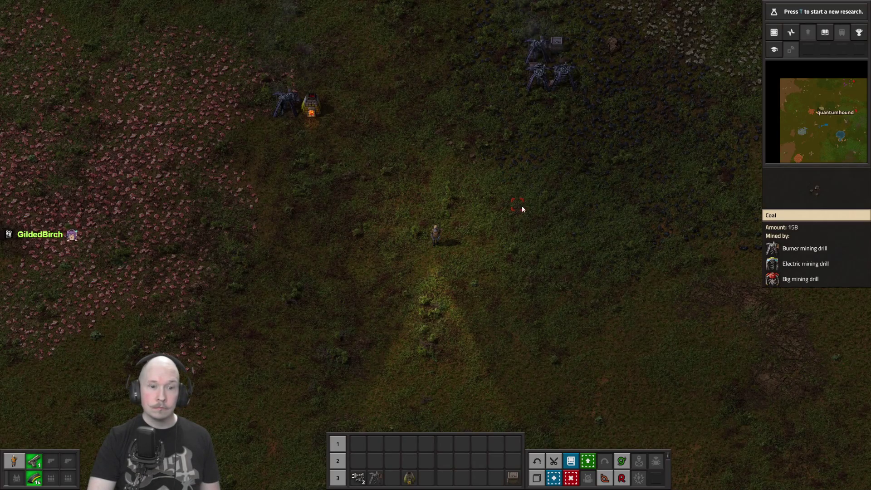
Step: Craft copper cable from all 24 copper plates via the intermediate products recipes
key("e")
left_click(472, 168)
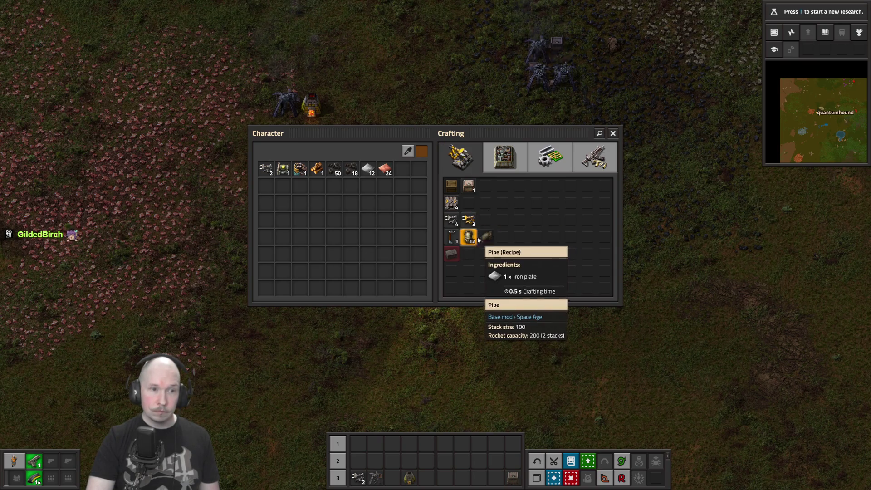
left_click(513, 163)
mouse_move(469, 189)
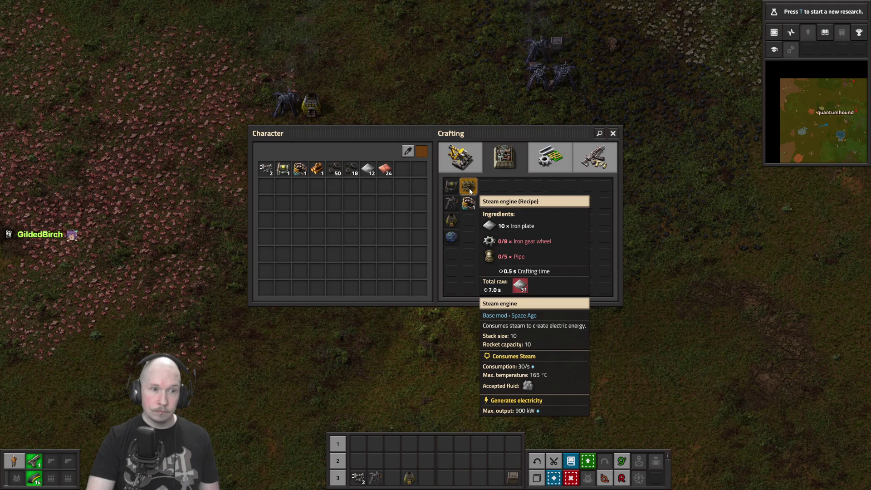
left_click(475, 160)
mouse_move(455, 240)
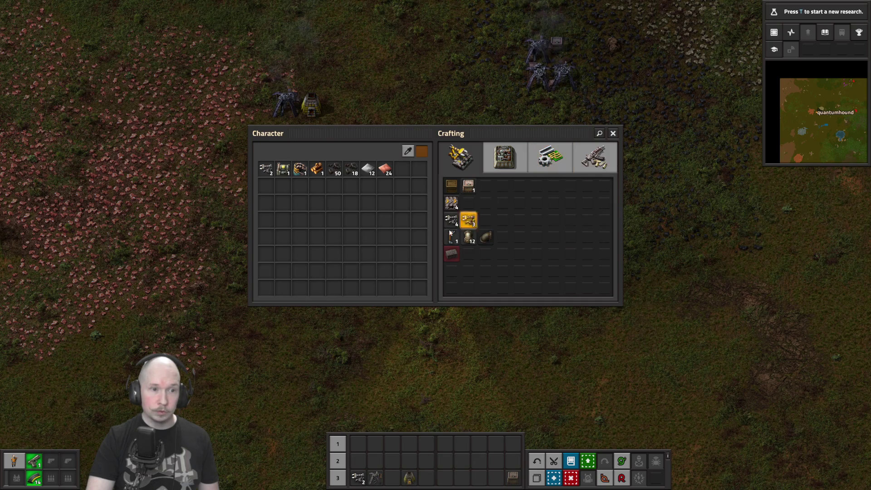
left_click(548, 161)
left_click(470, 205, "shift")
key("e")
Step: Walk up-left to the copper-smelting stone furnace and check it
key("w")
key("a")
left_click(358, 164)
Step: Walk south-west to the furnace on the iron ore patch
key("e")
key("s")
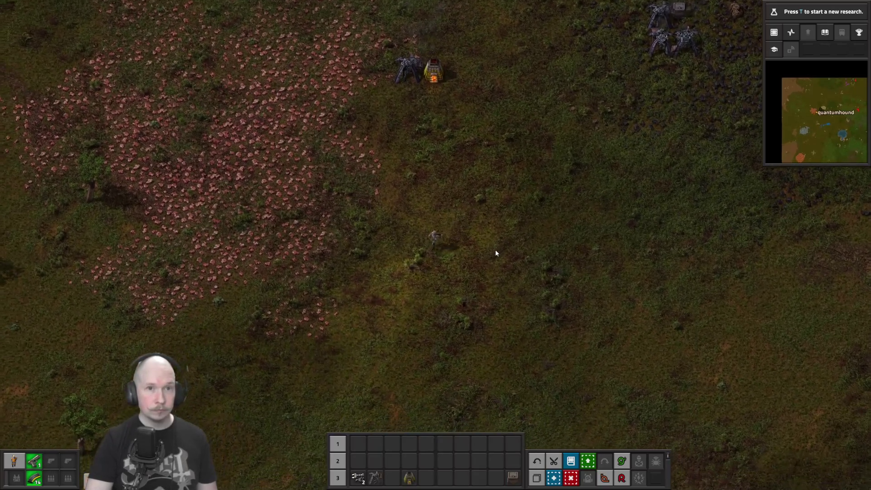
key("a")
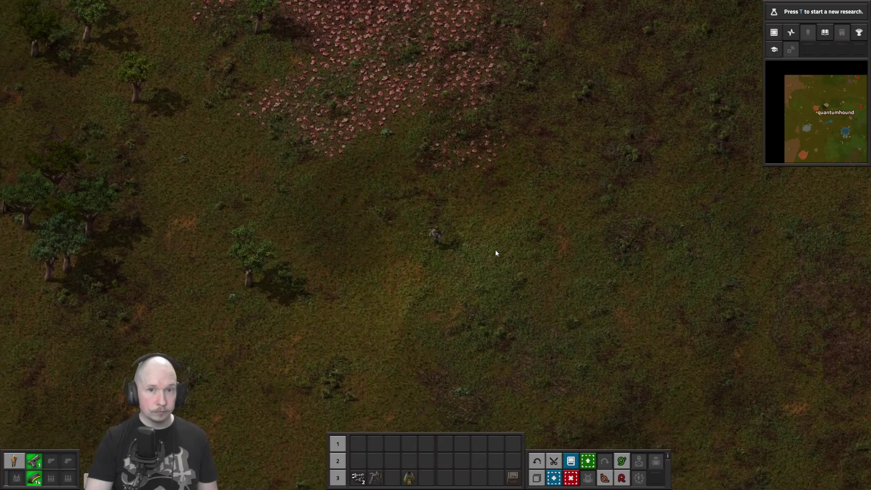
key("s")
key("a")
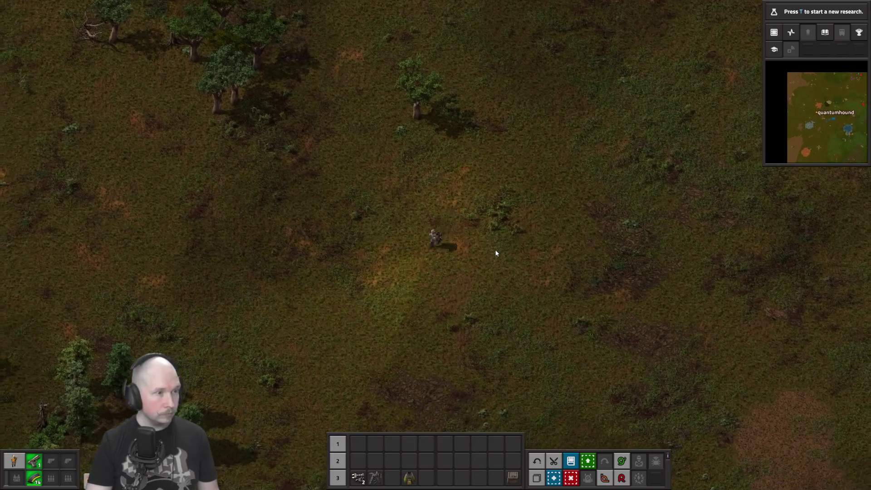
key("s")
key("a")
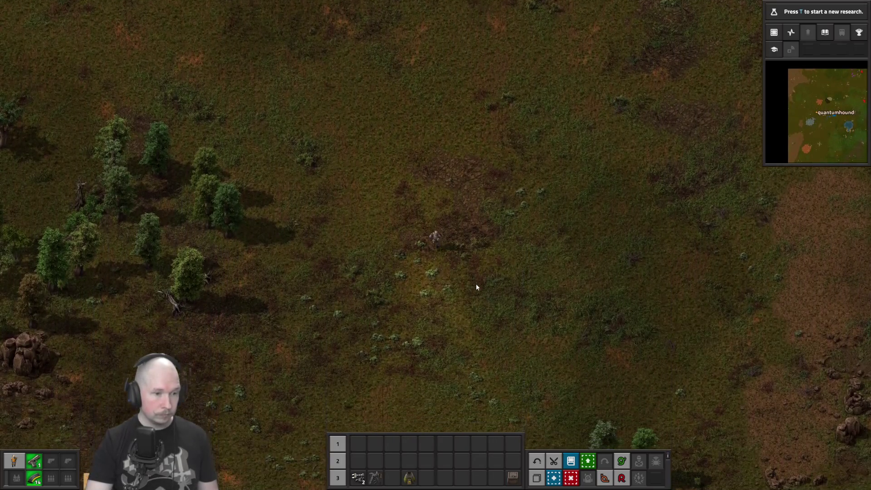
key("s")
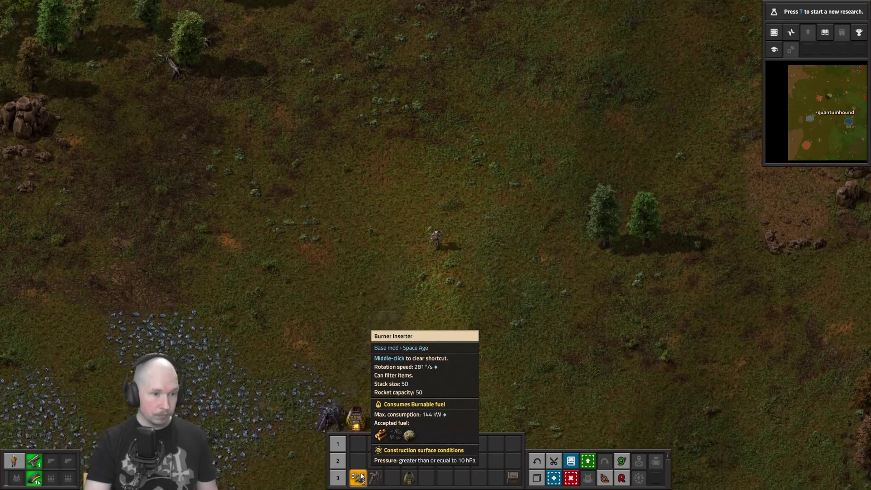
key("s")
key("a")
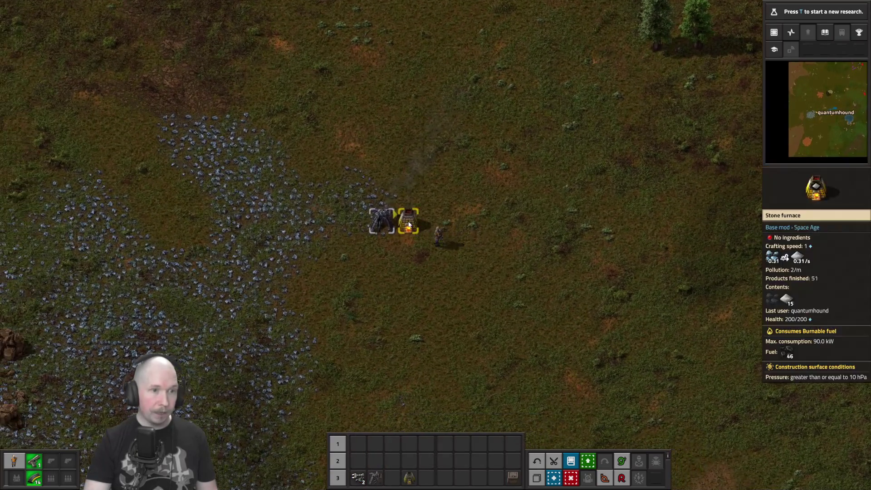
Step: Take the iron plates from the furnace and confirm its drill has 42 coal
left_click(409, 224)
key("Escape")
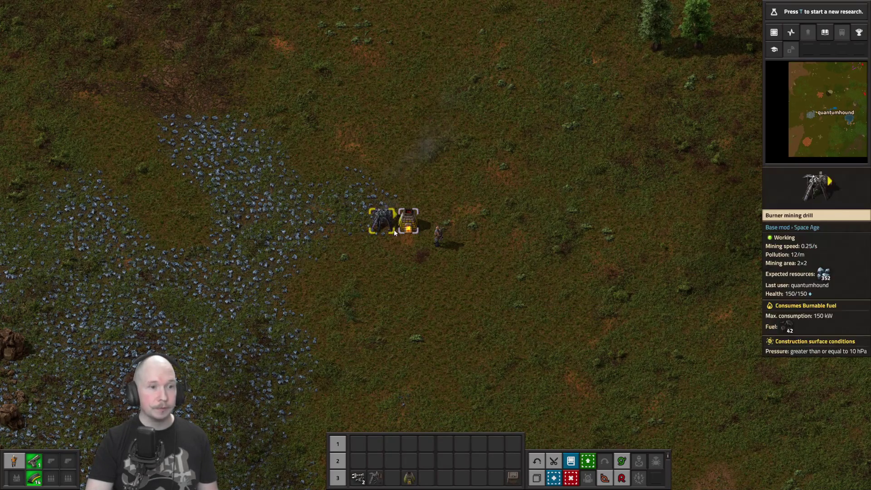
left_click(393, 229)
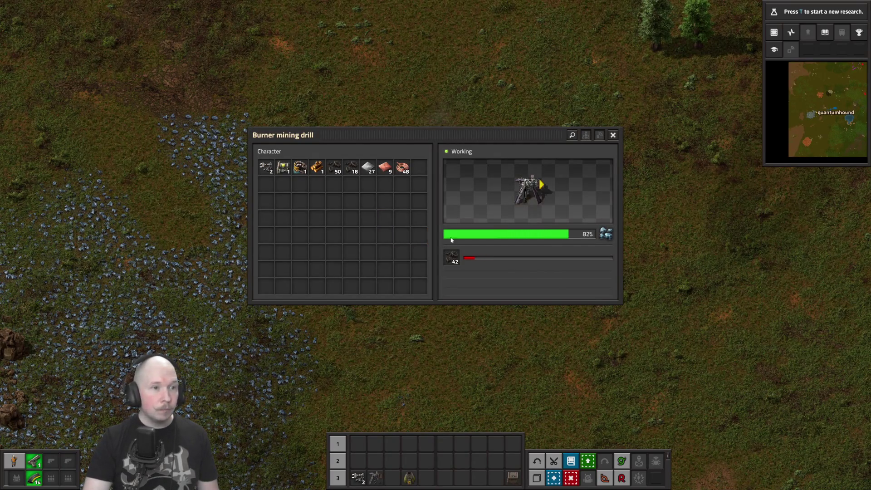
key("Escape")
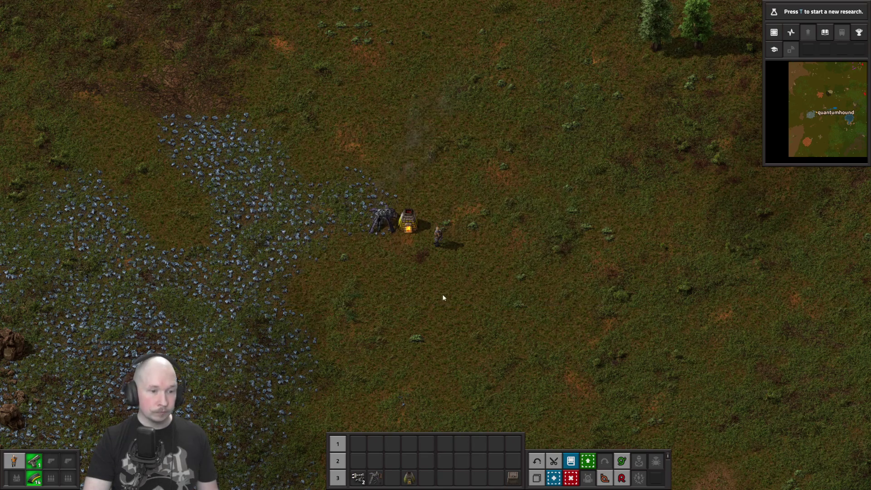
key("a")
key("e")
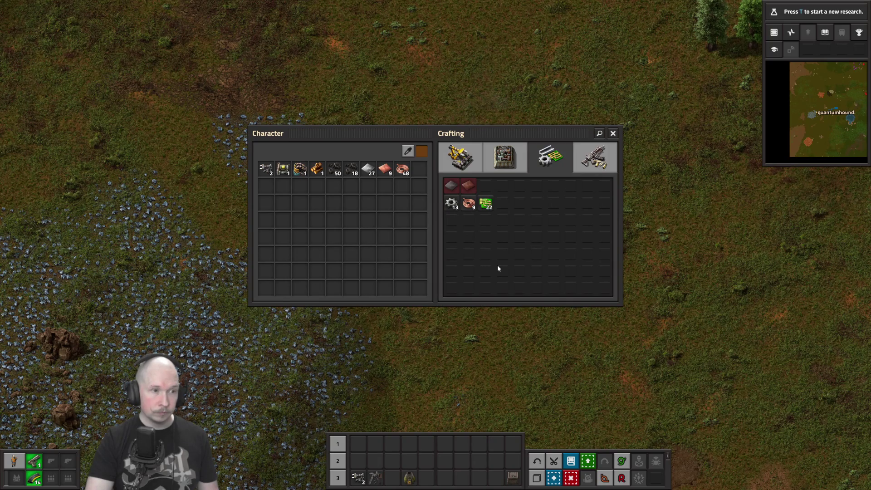
Step: Walk north-east back to the burner drills on the coal patch
key("e")
key("d")
key("w")
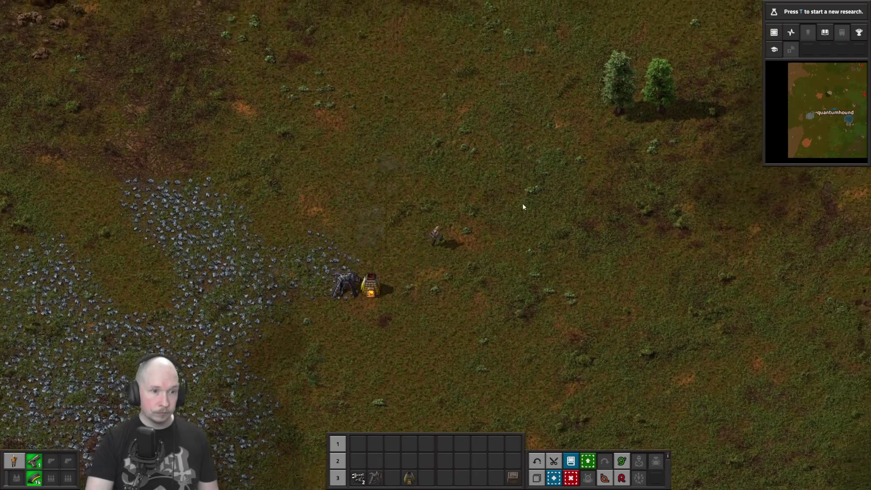
key("w")
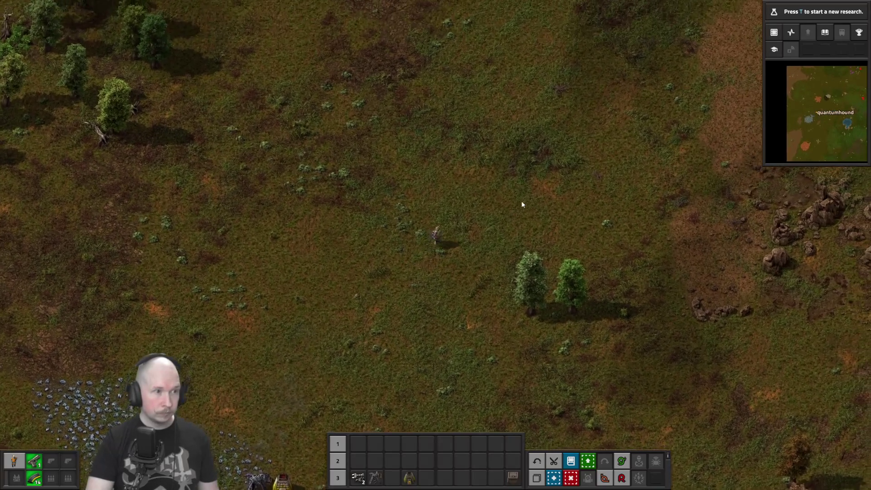
key("d")
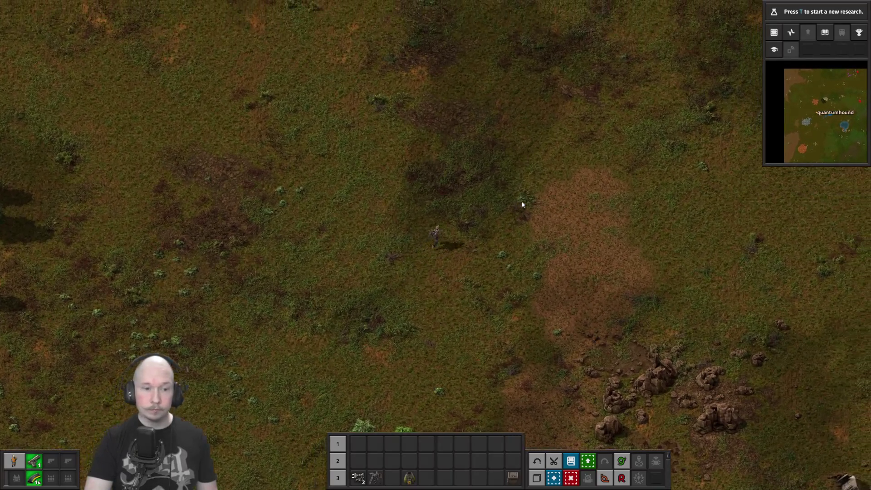
key("d")
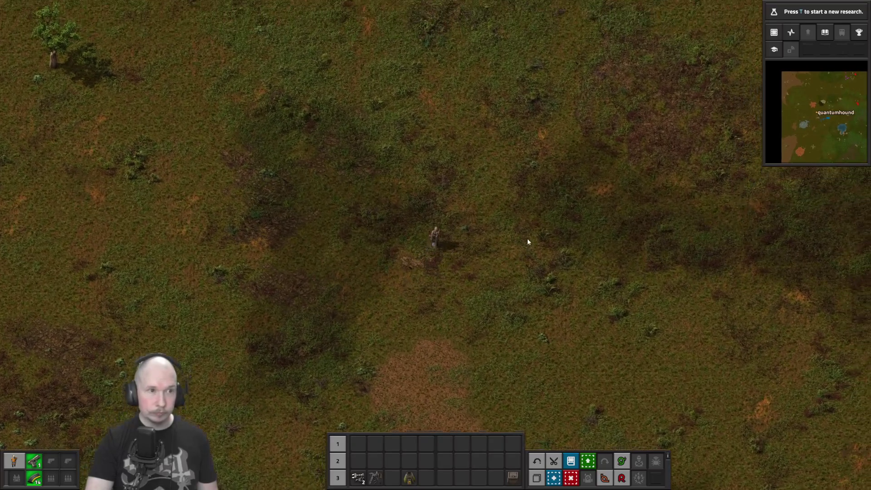
key("w")
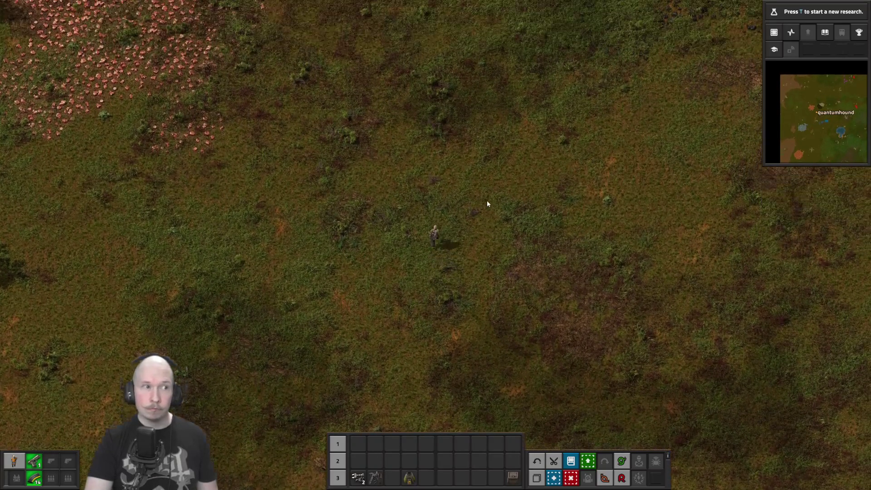
key("w")
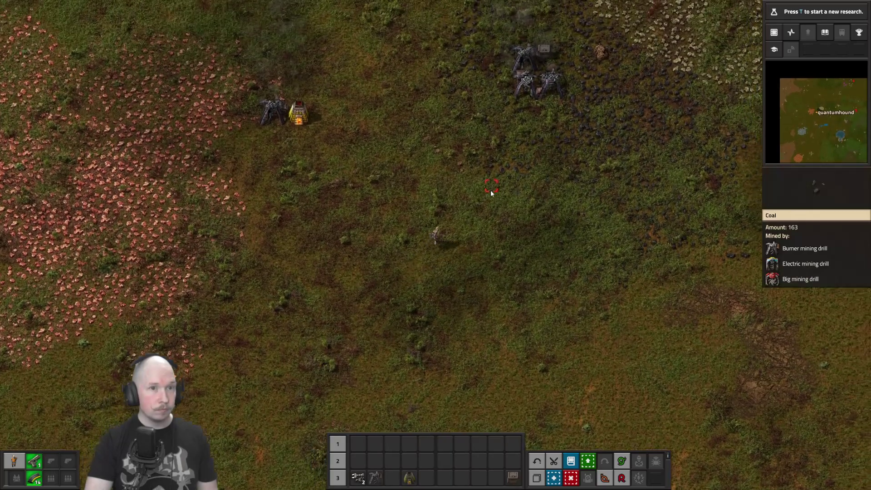
key("w")
key("d")
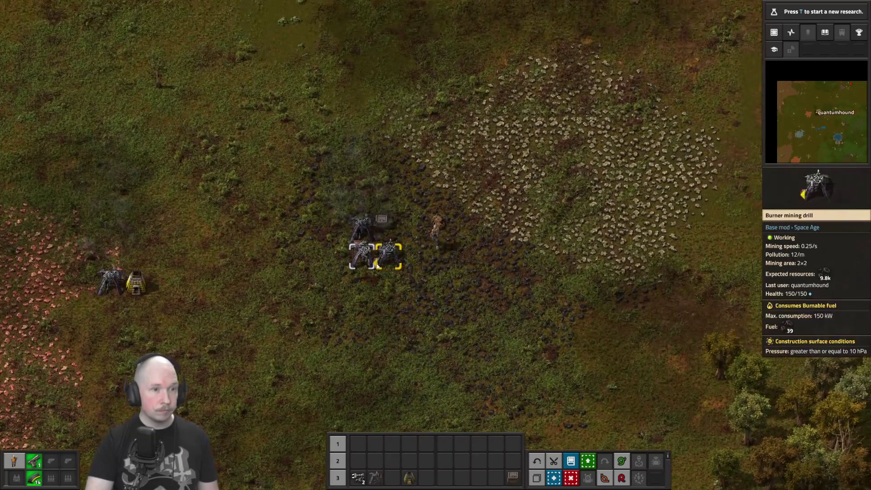
Step: Take coal from one drill, pick up another, and confirm the remaining drill has 15 coal
left_click(377, 266)
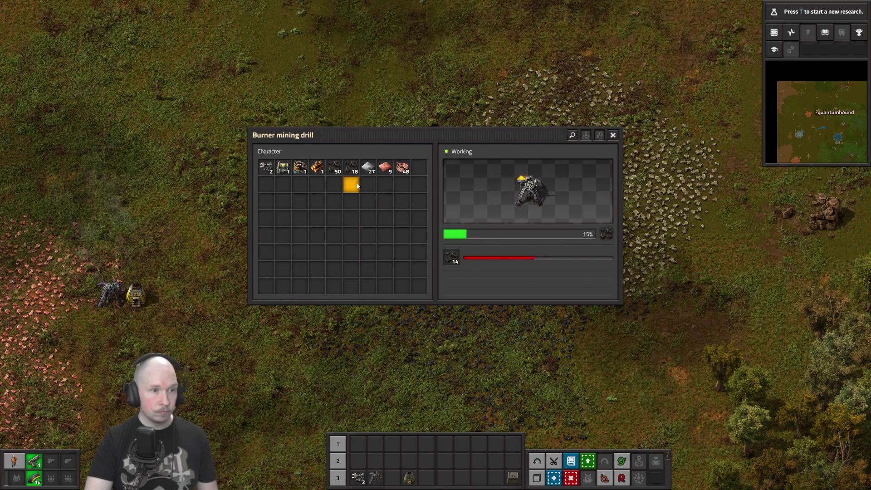
key("e")
right_click(393, 271)
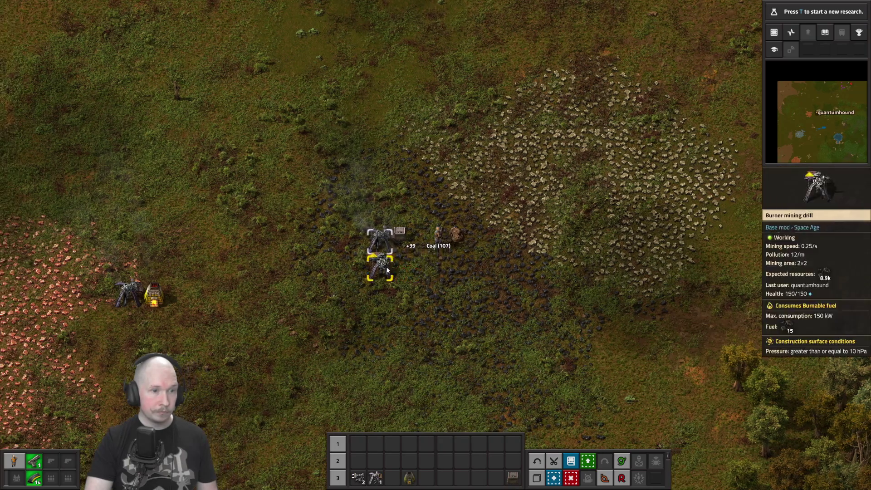
left_click(379, 252)
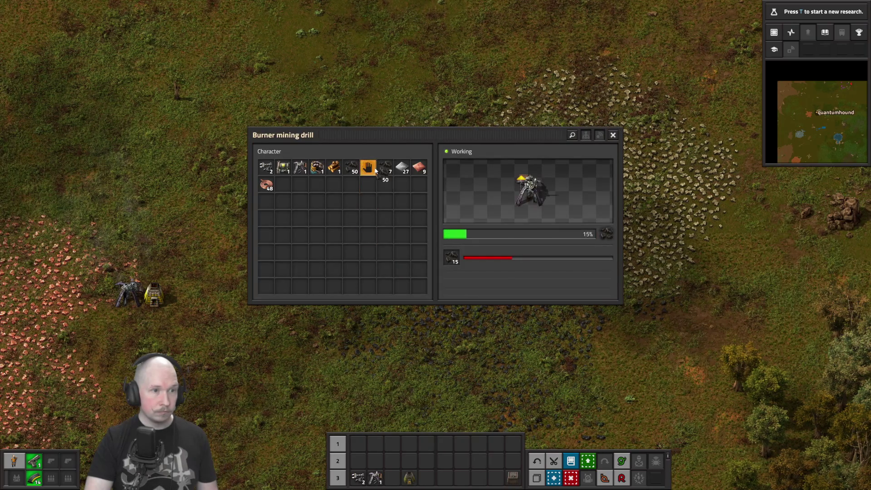
key("e")
Step: Browse the production, combat, intermediate and logistics recipes, then head left toward the trees
key("d")
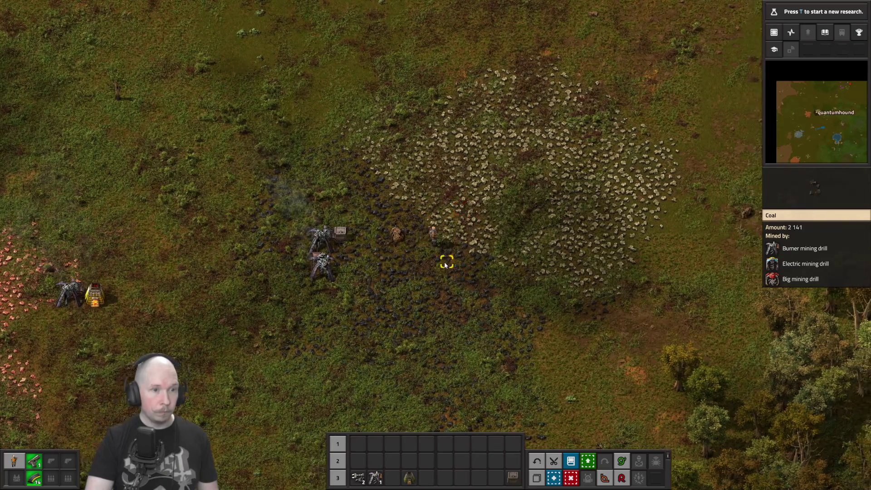
key("e")
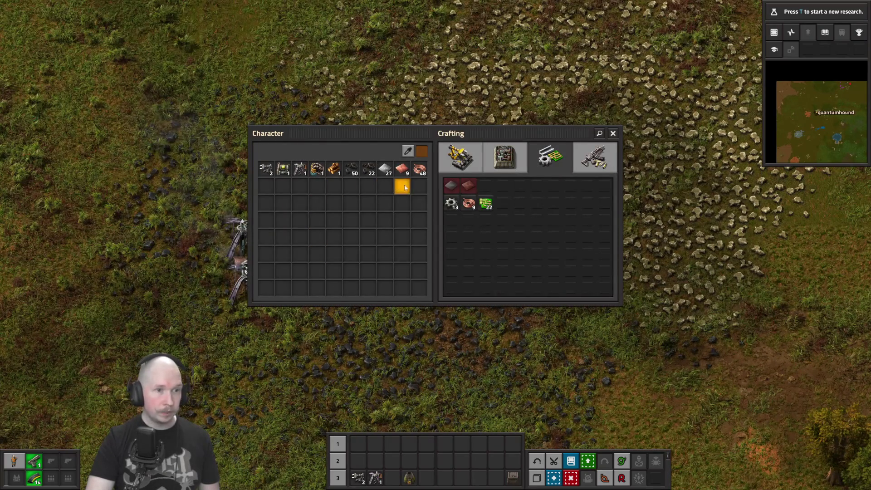
left_click(511, 163)
left_click(603, 167)
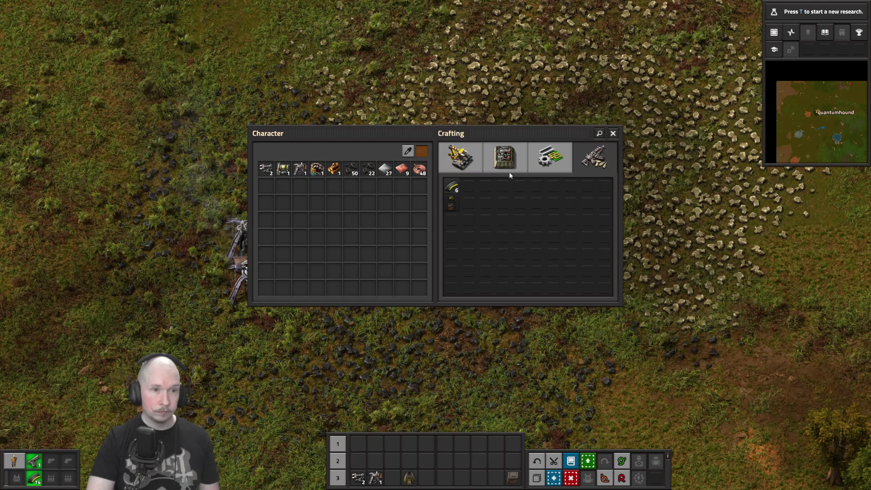
left_click(545, 163)
left_click(454, 163)
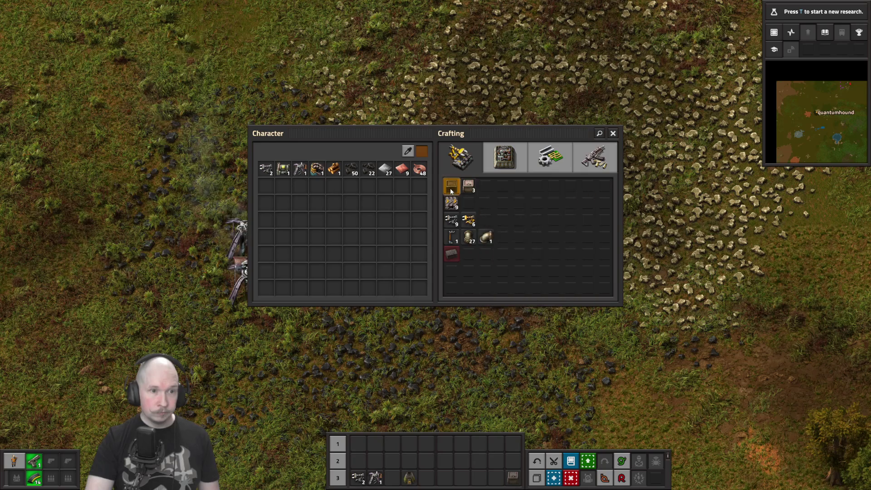
key("e")
key("a")
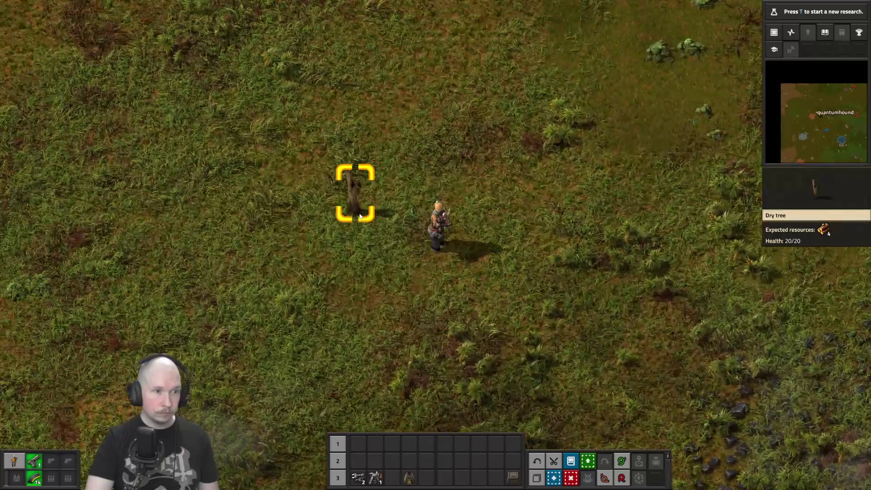
Step: Chop down a dry tree for wood and walk onto the patch
right_click(360, 215)
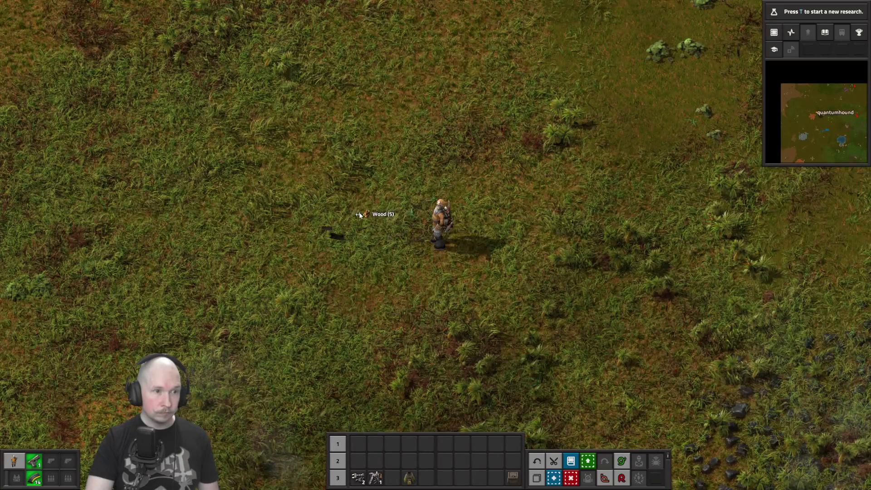
key("d")
key("e")
key("e")
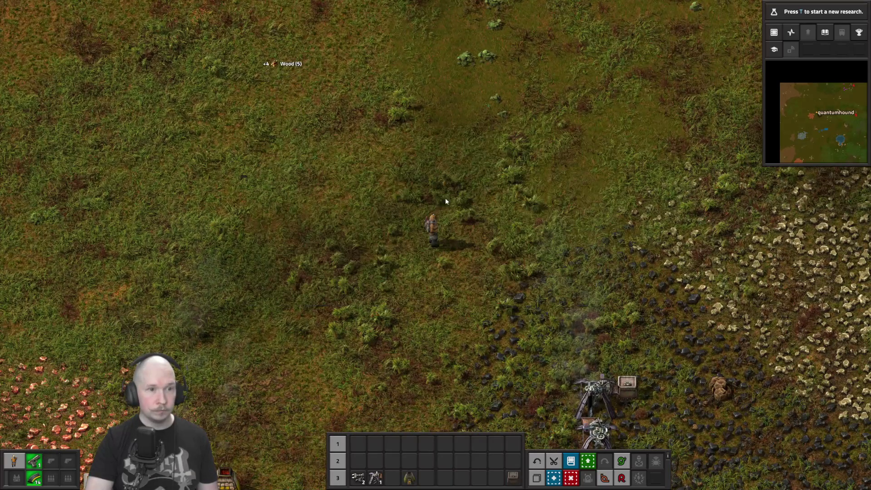
key("s+d")
Step: Place a wooden chest from the inventory onto the stone patch
key("e")
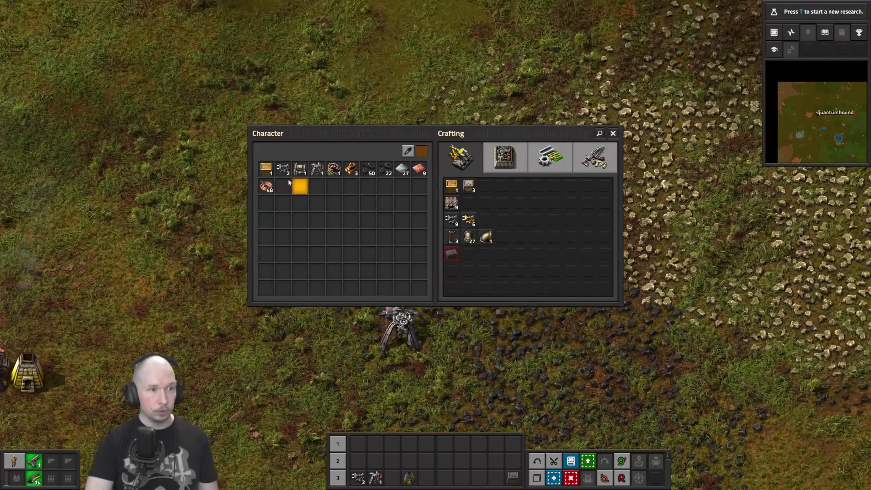
left_click(266, 169)
left_click(497, 463)
key("e")
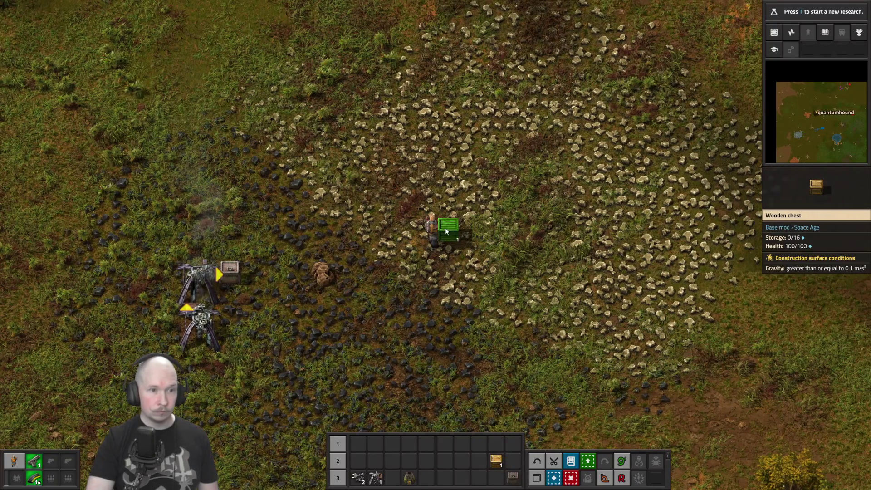
left_click(469, 228)
key("e")
key("e")
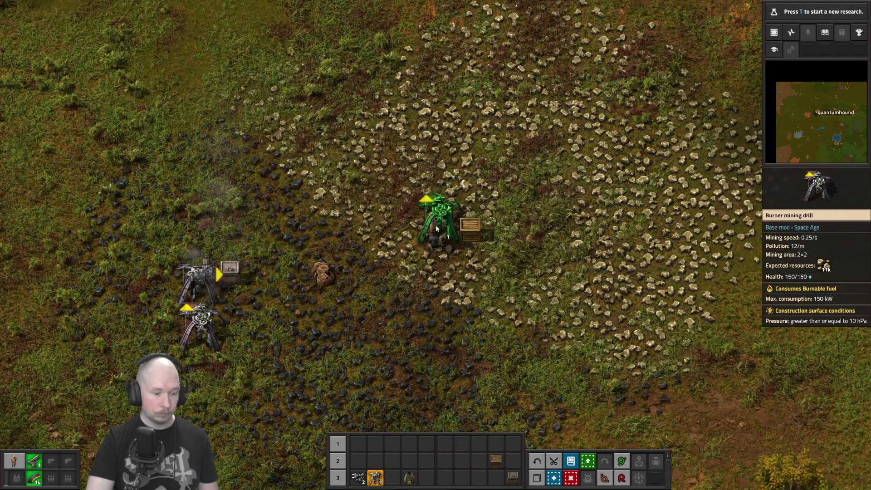
Step: Place a burner drill feeding the wooden chest and load it with fuel
key("s")
left_click(444, 191)
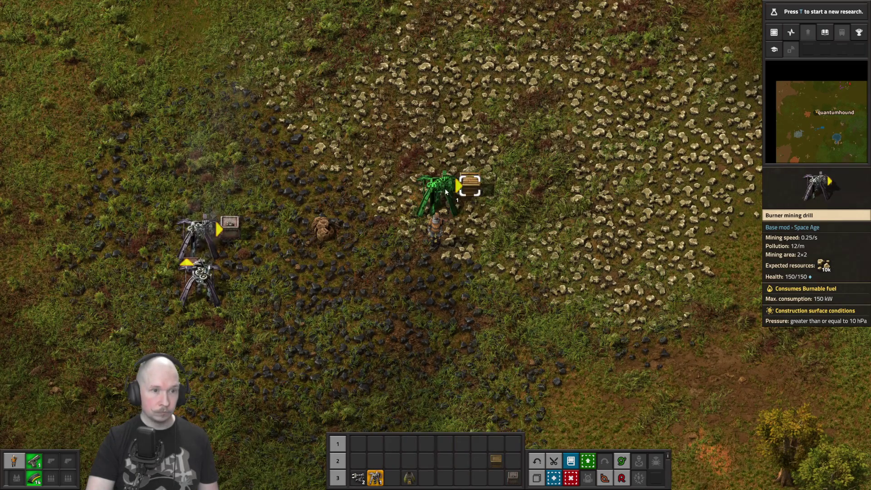
left_click(444, 192)
left_click(451, 257)
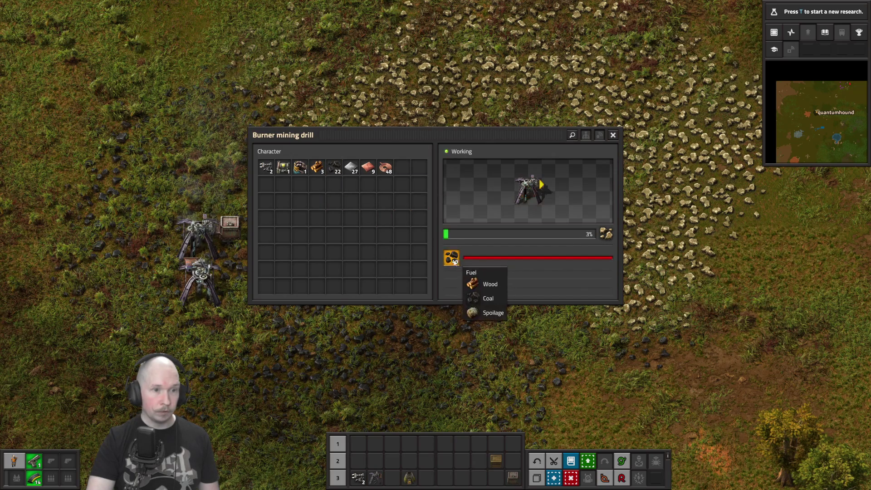
key("e")
Step: Check the wooden chest's stone and hand-mine stone beside the drill
left_click(471, 186)
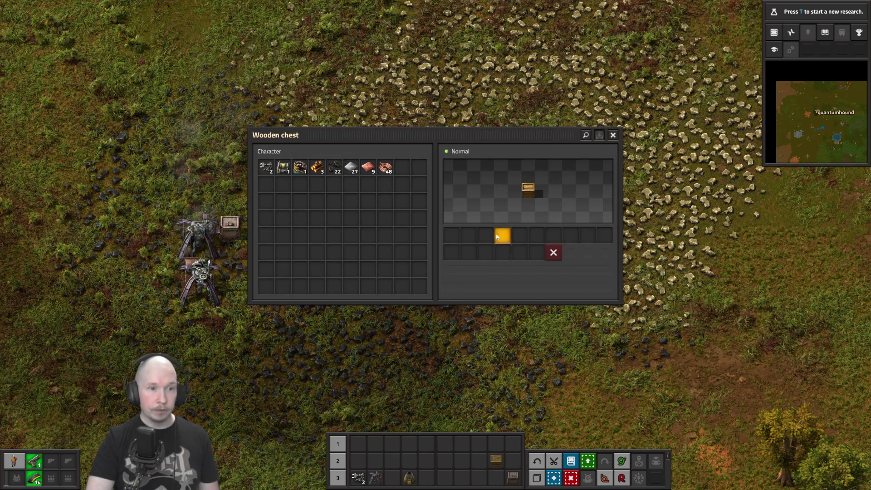
key("e")
right_click(473, 231)
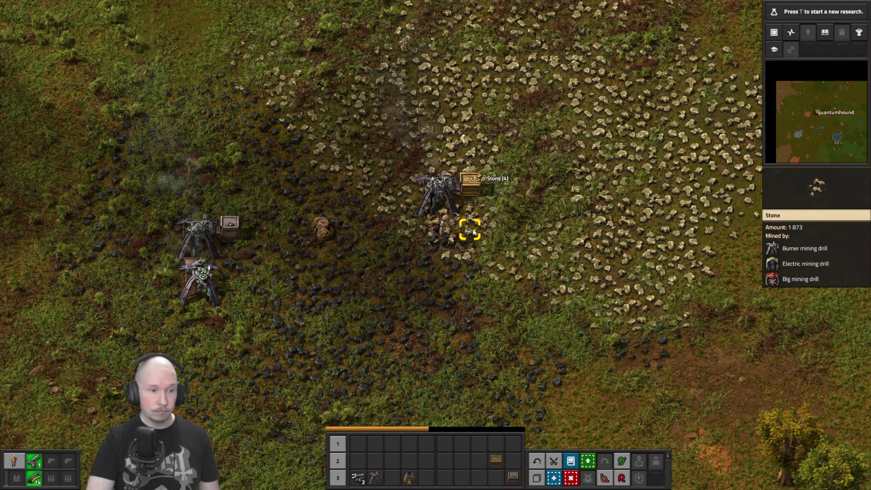
key("s")
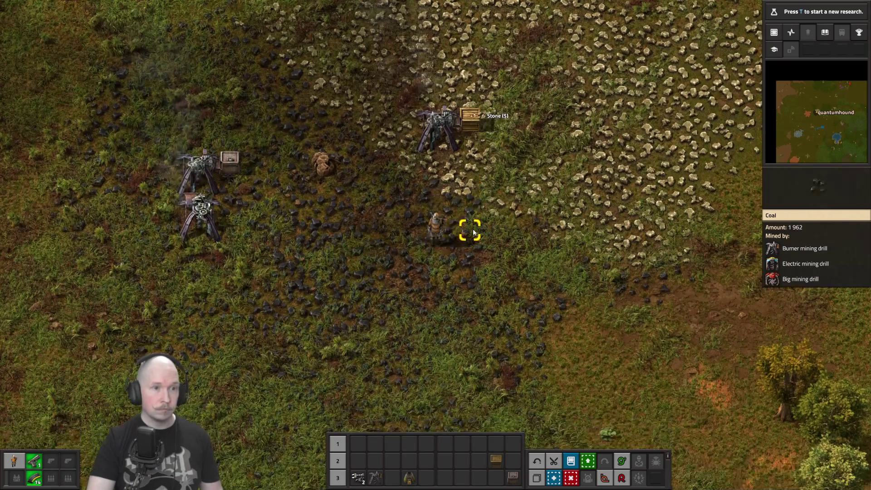
key("Escape")
Step: Review Settings > Other in the game menu, then back out and resume play
left_click(449, 283)
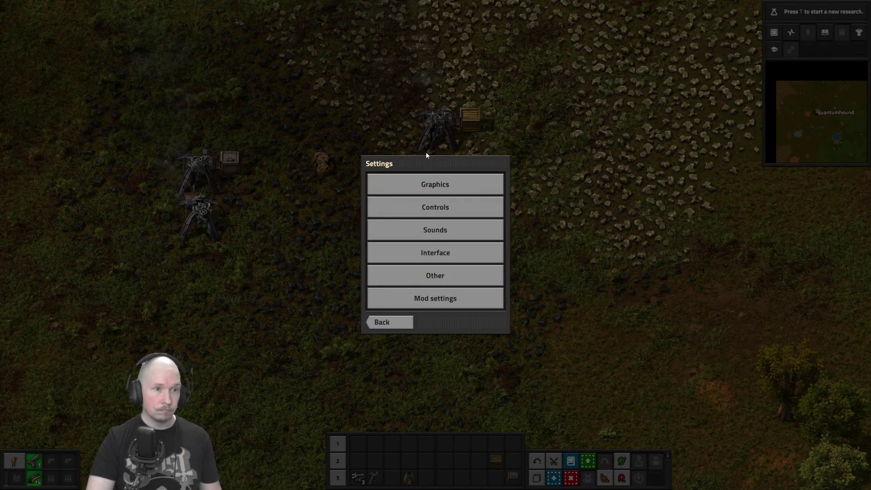
left_click(445, 277)
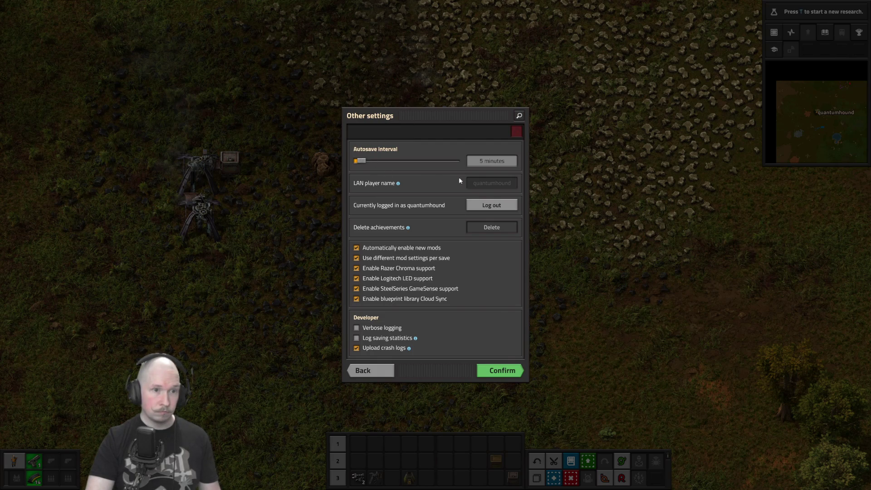
mouse_move(398, 186)
left_click(507, 368)
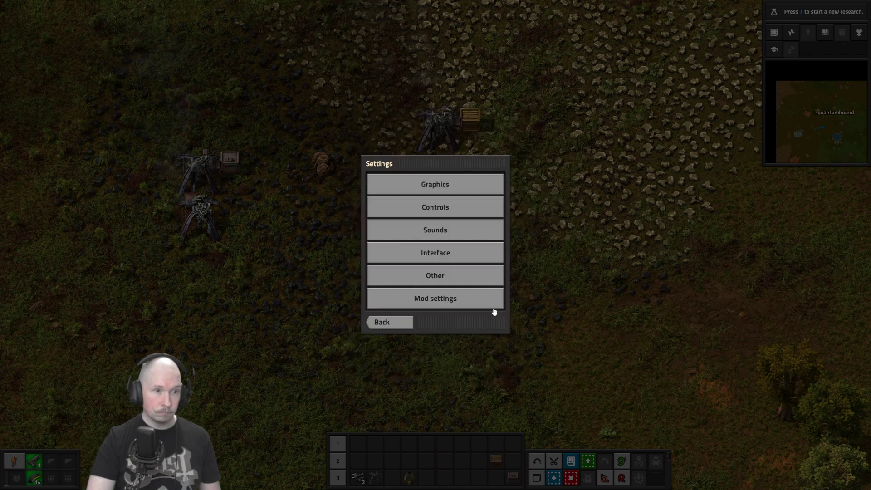
left_click(398, 319)
left_click(440, 194)
scroll(447, 184, "up", 3)
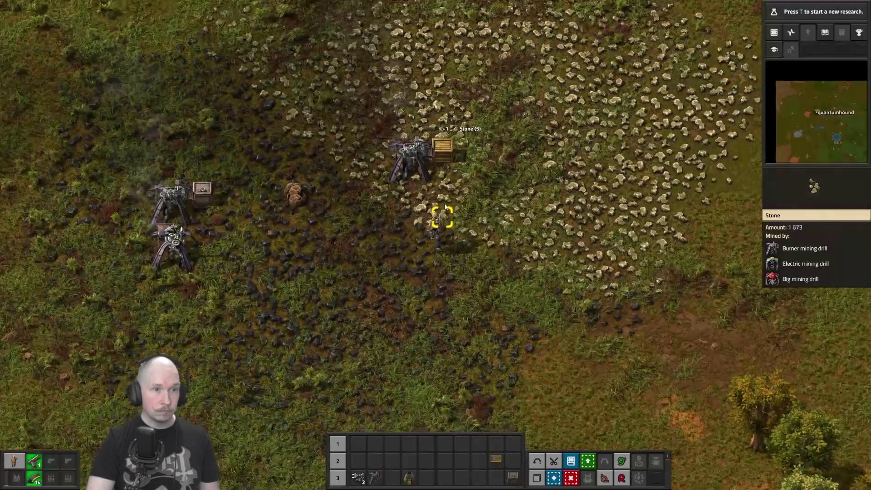
Step: Check the stone drill's chest, then hand-mine stone ore until carrying 19 stone
left_click(447, 184)
key("e")
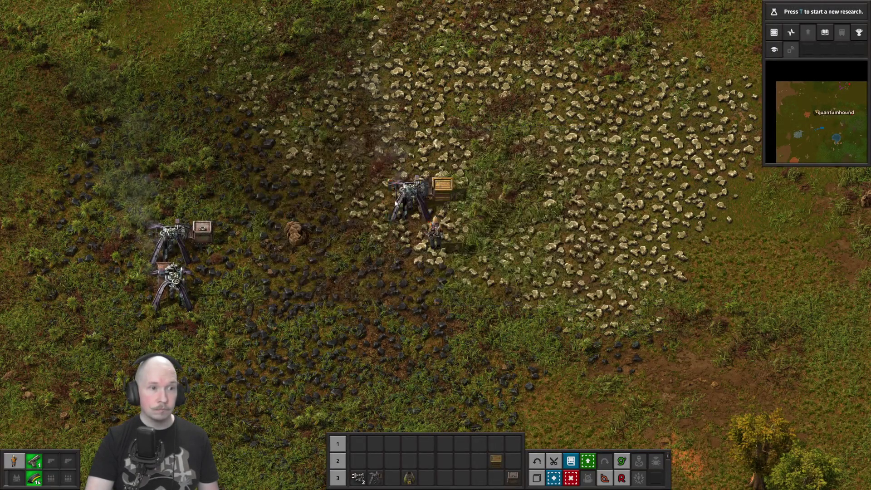
right_click(465, 223)
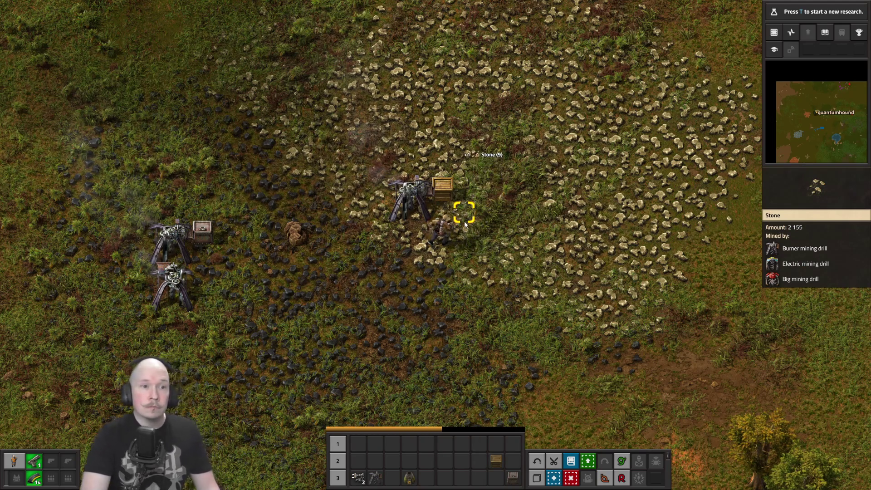
right_click(465, 223)
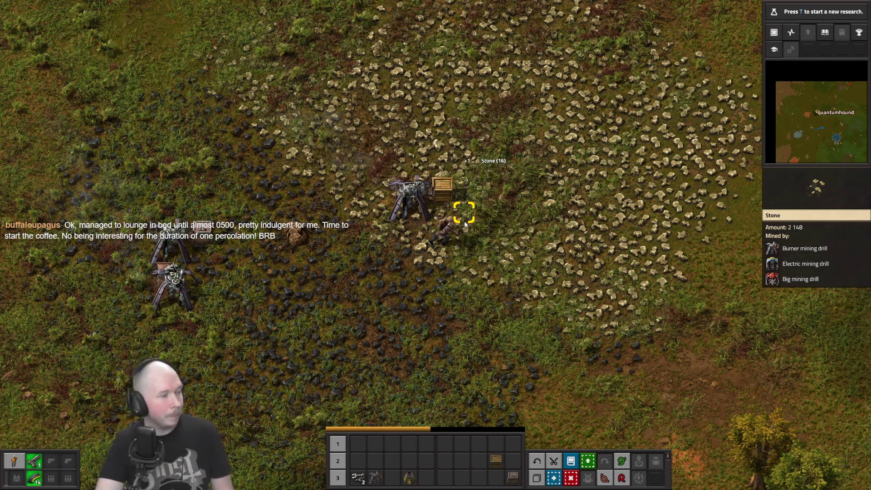
left_click_drag(464, 221, 465, 223)
Step: Hand-craft stone furnaces from all the gathered stone, bringing the total to four
key("e")
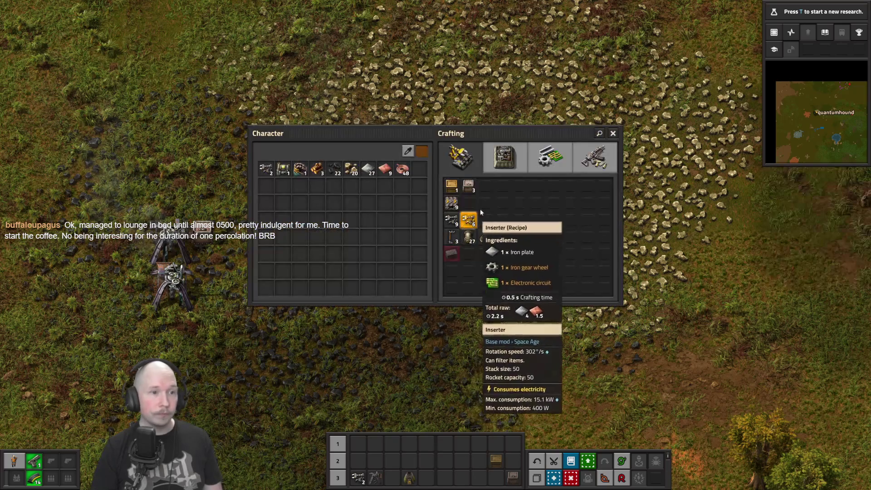
left_click(532, 162)
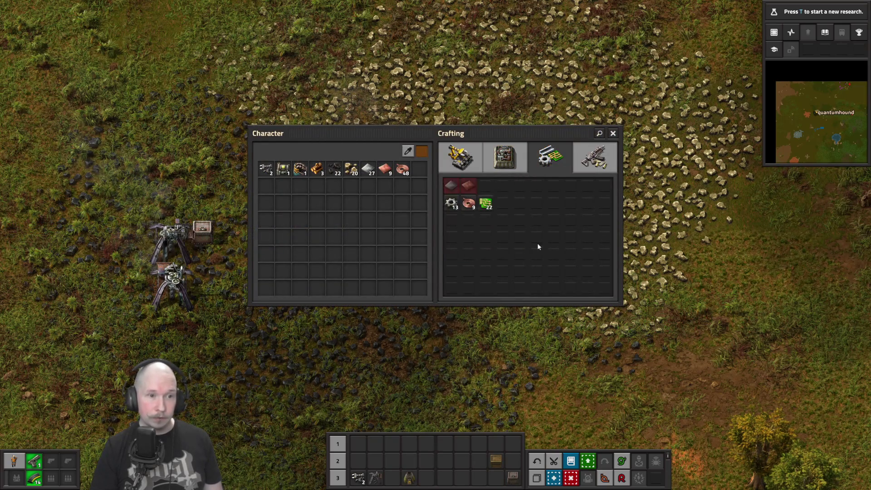
left_click(513, 157)
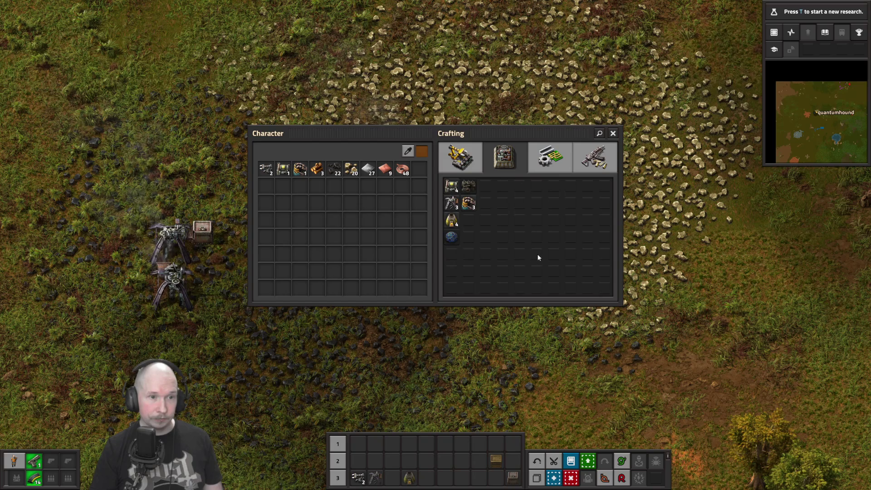
left_click(459, 223, "shift")
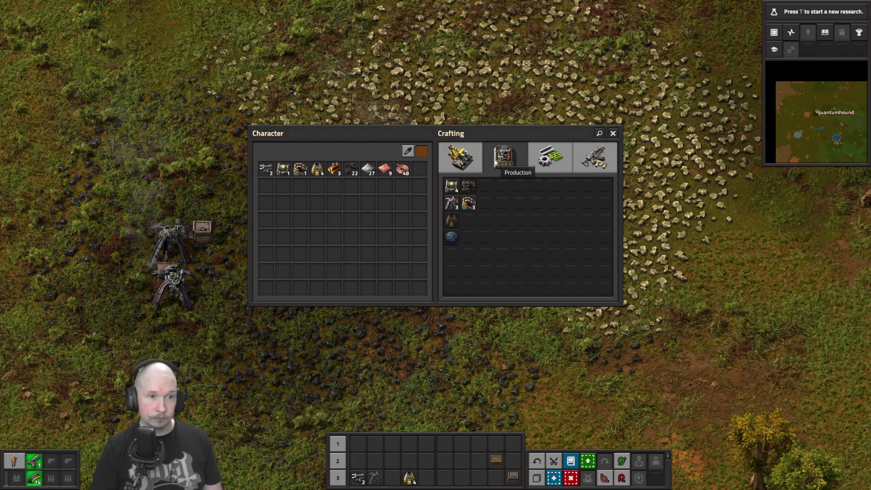
Step: Check the small electric pole recipe, then head down-left toward the furnaces
left_click(460, 156)
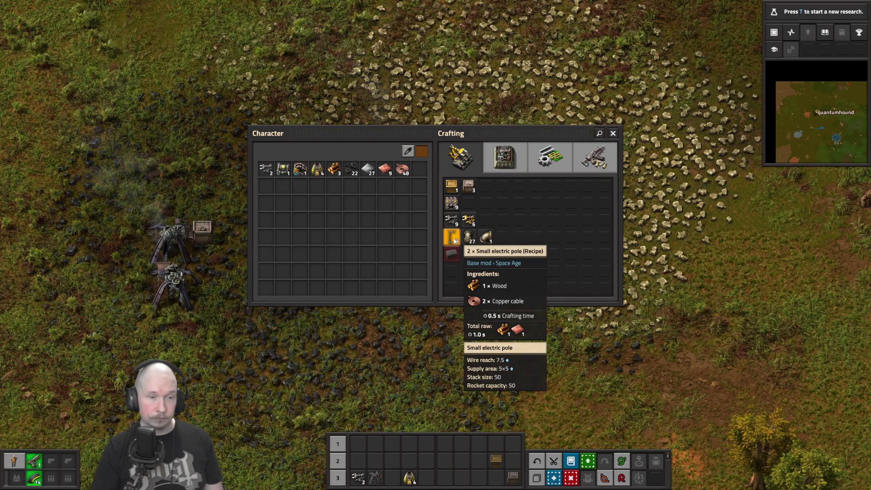
key("e")
key("a+s")
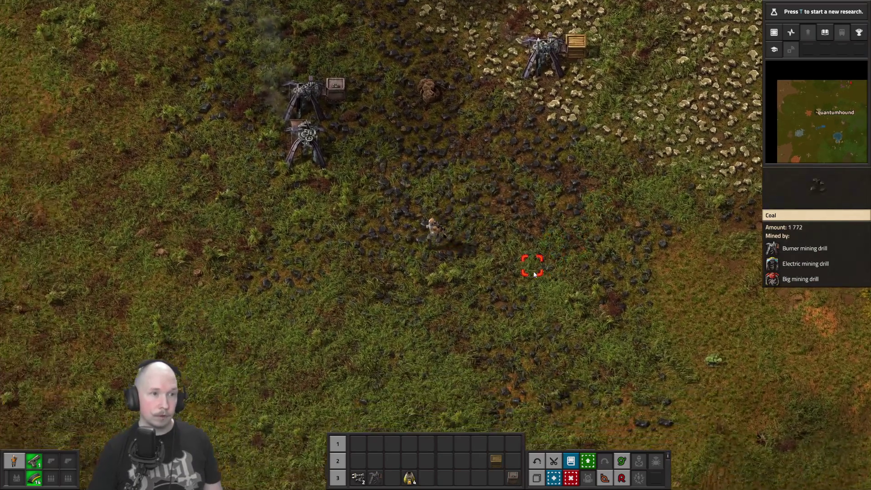
Step: Take the smelted copper plates out of the copper furnace
key("w")
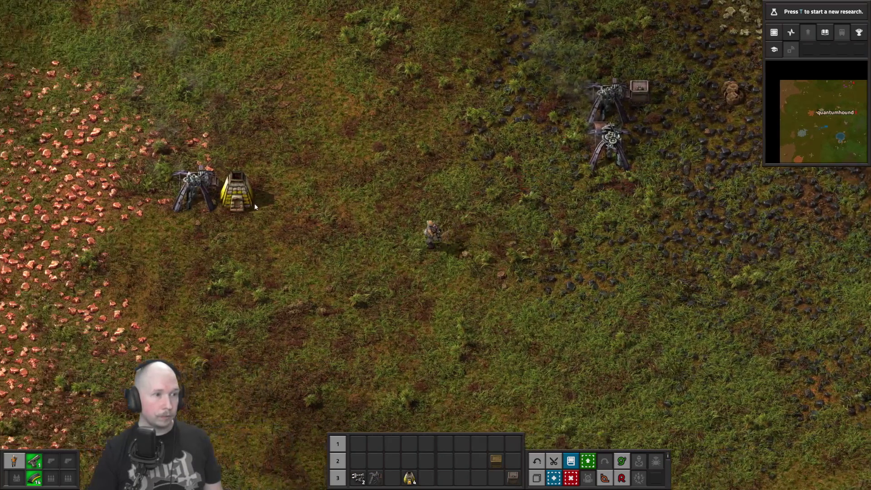
left_click(341, 200)
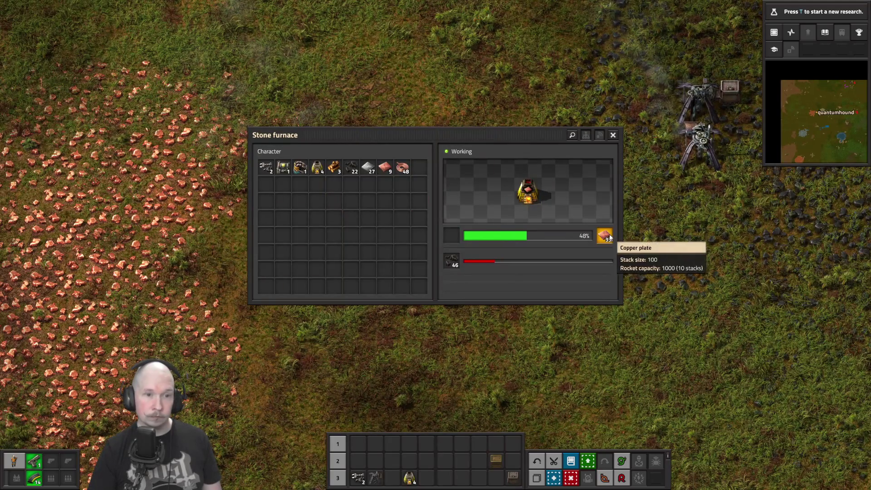
left_click(605, 236)
key("Escape")
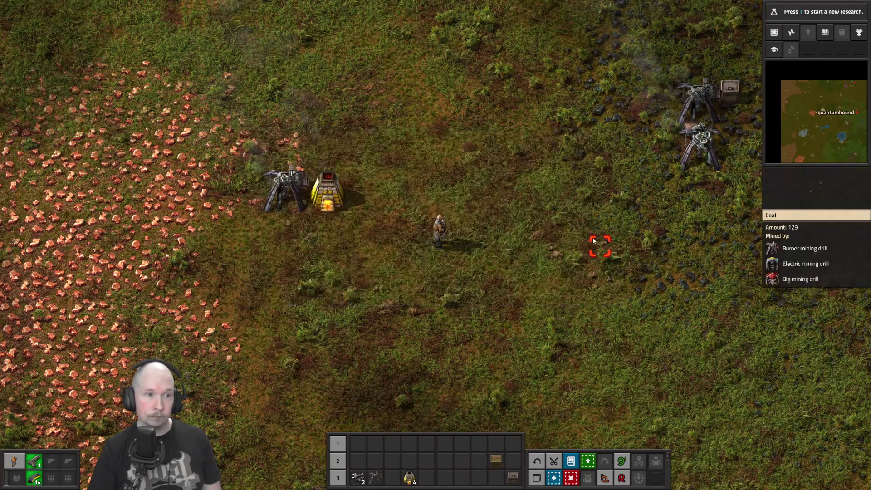
key("a+s")
Step: Hand-craft copper cable from Intermediate products while walking south
key("e")
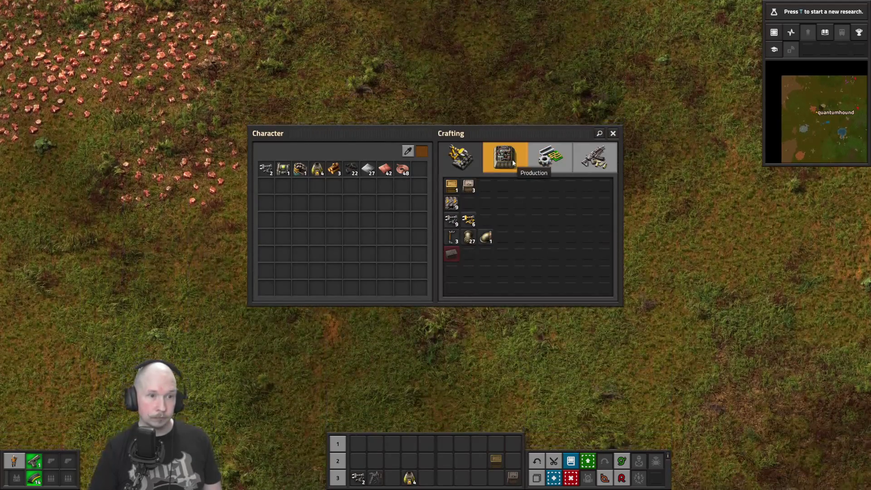
left_click(538, 158)
key("s")
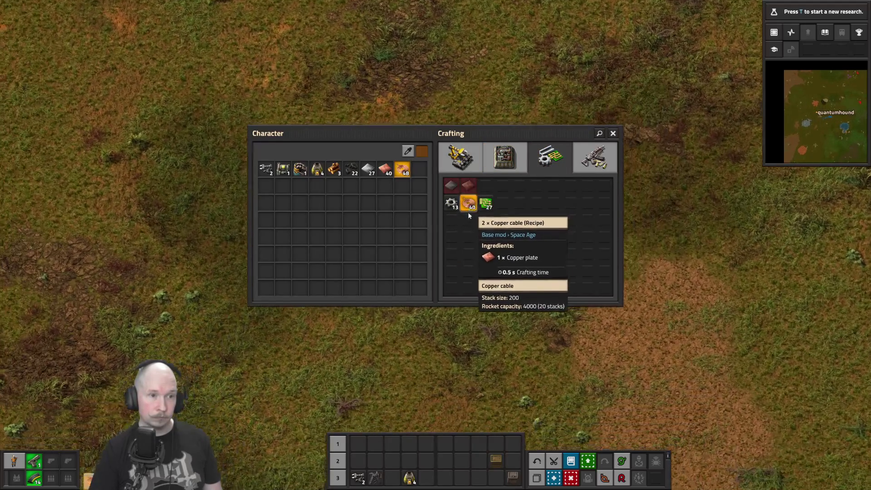
key("e")
Step: Collect the iron plates from the iron furnace, bringing iron plates to 60
key("s")
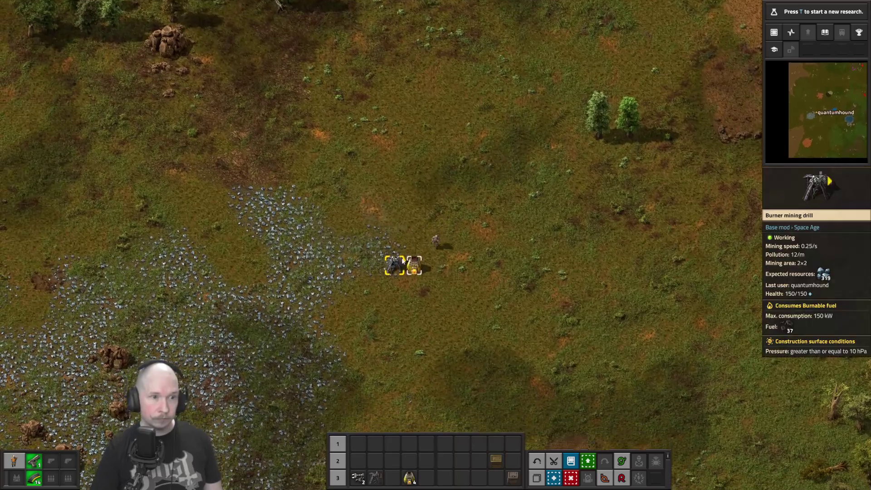
left_click(418, 252)
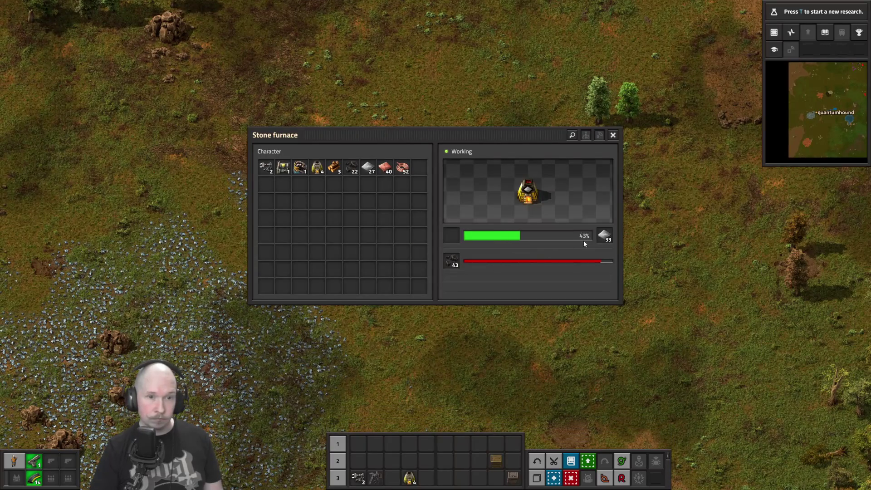
key("e")
key("e")
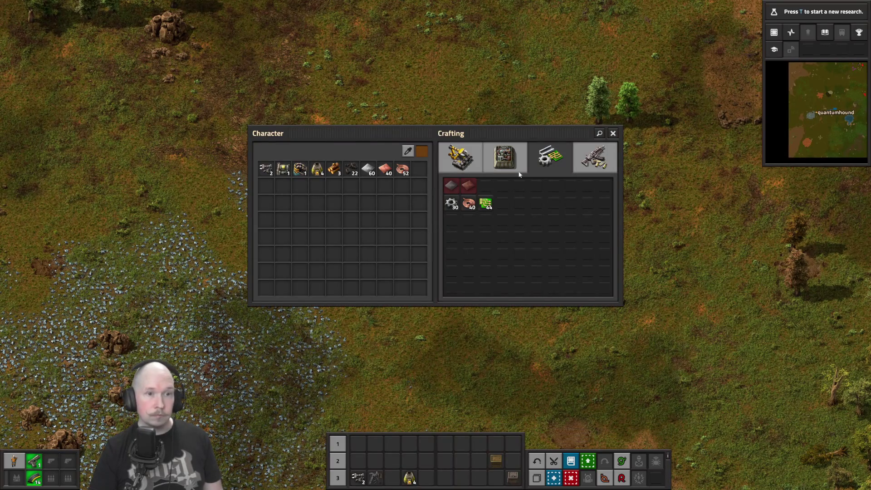